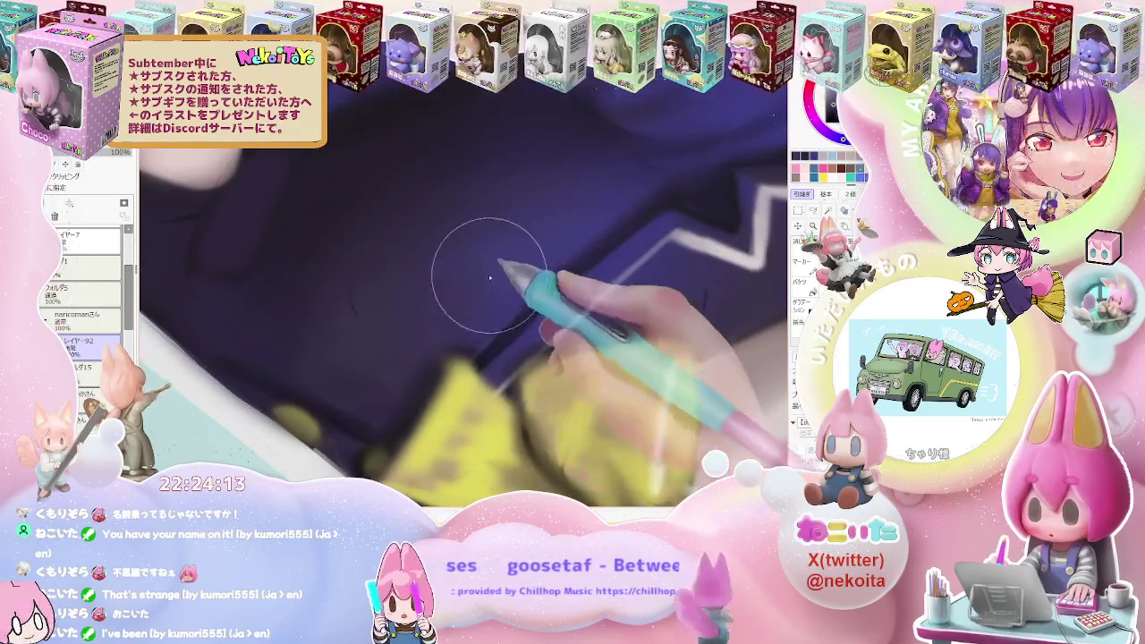
# Shade the purple jacket sleeve and clenched hand with a large, then smaller, soft brush
pyautogui.press(']')
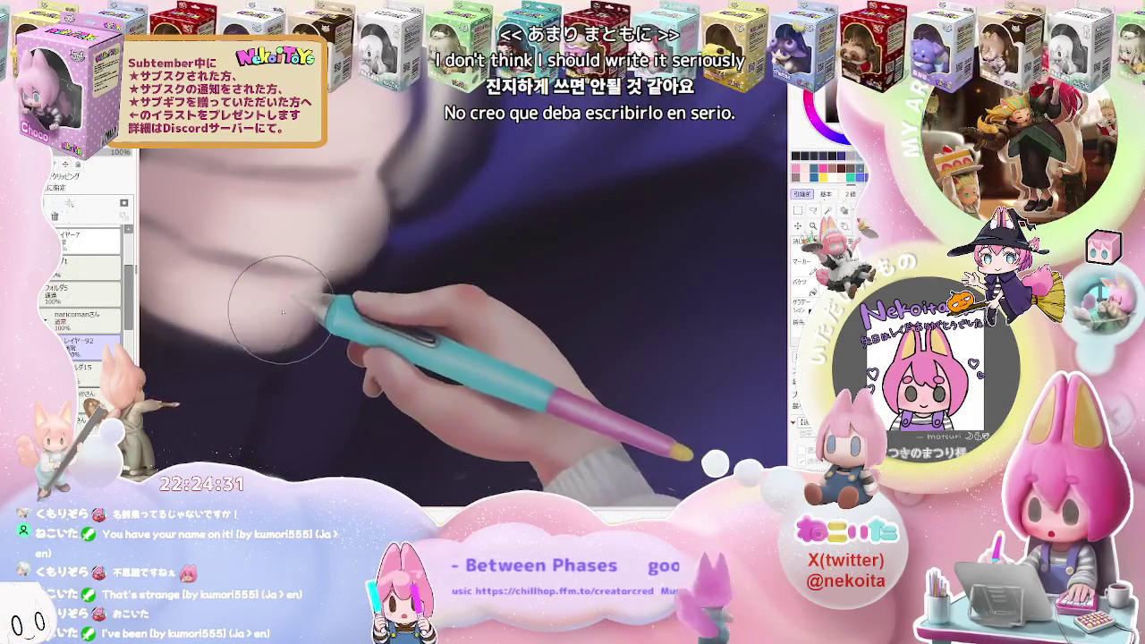
pyautogui.press('[')
pyautogui.press('[')
pyautogui.press('[')
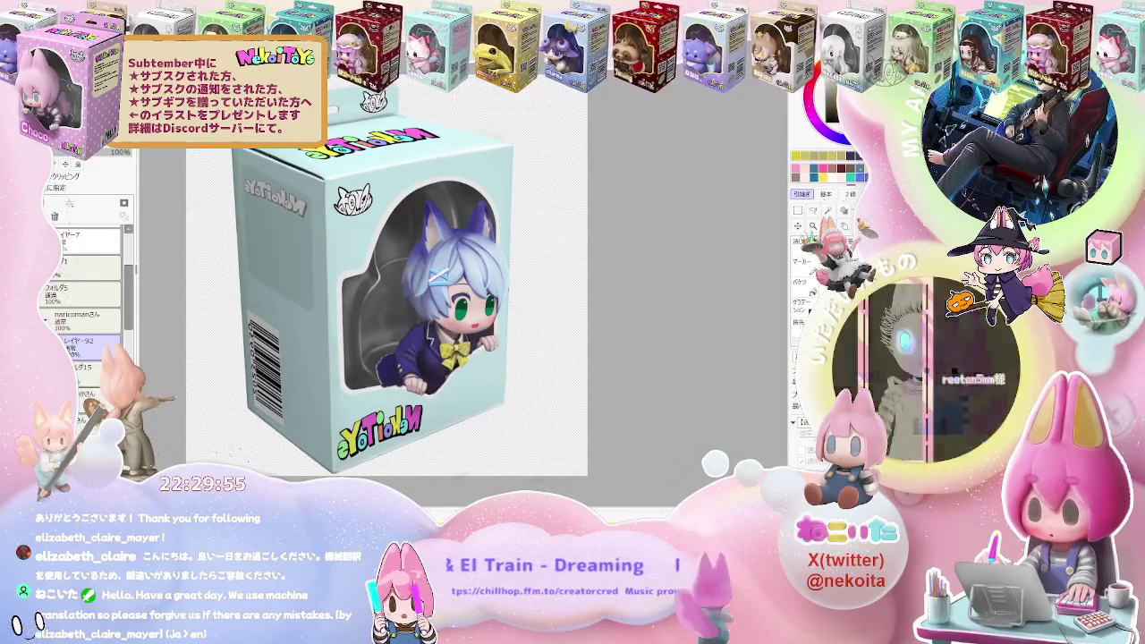
# Paste the yellow plaid image and scale it down over the figure's bow
pyautogui.hotkey('ctrl', 'v')
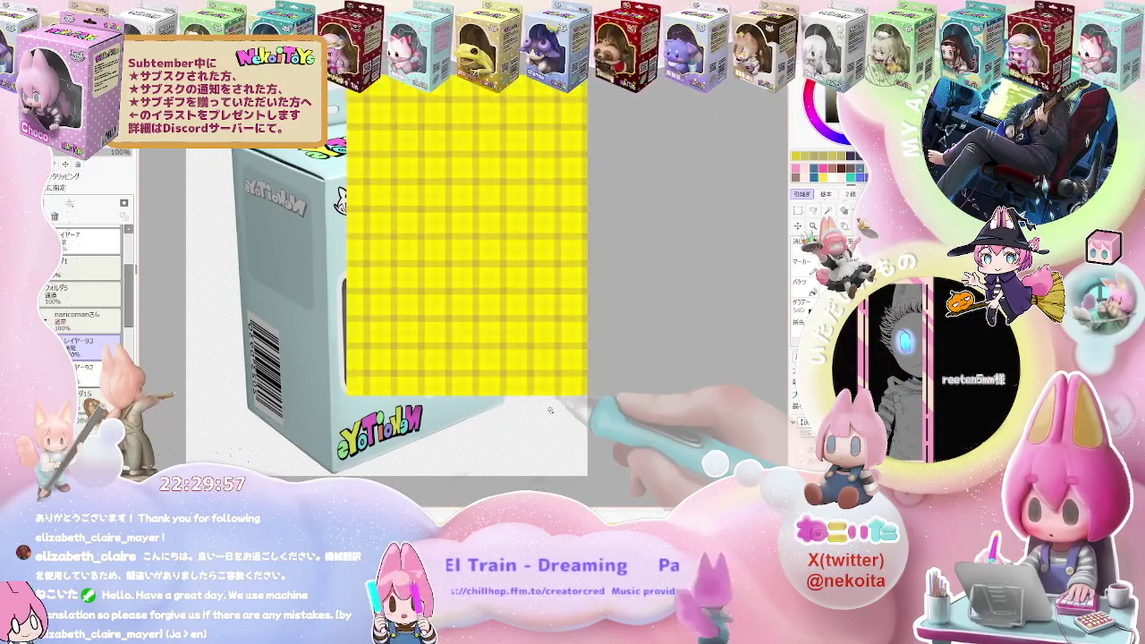
pyautogui.scroll(2, 556, 418)
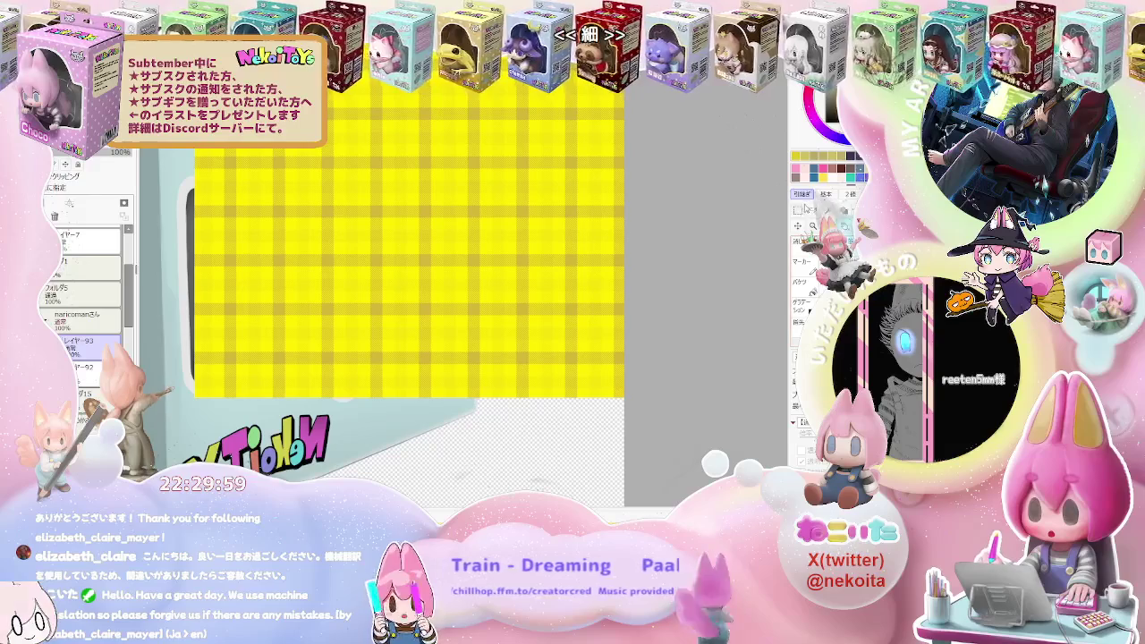
pyautogui.scroll(-3, 623, 193)
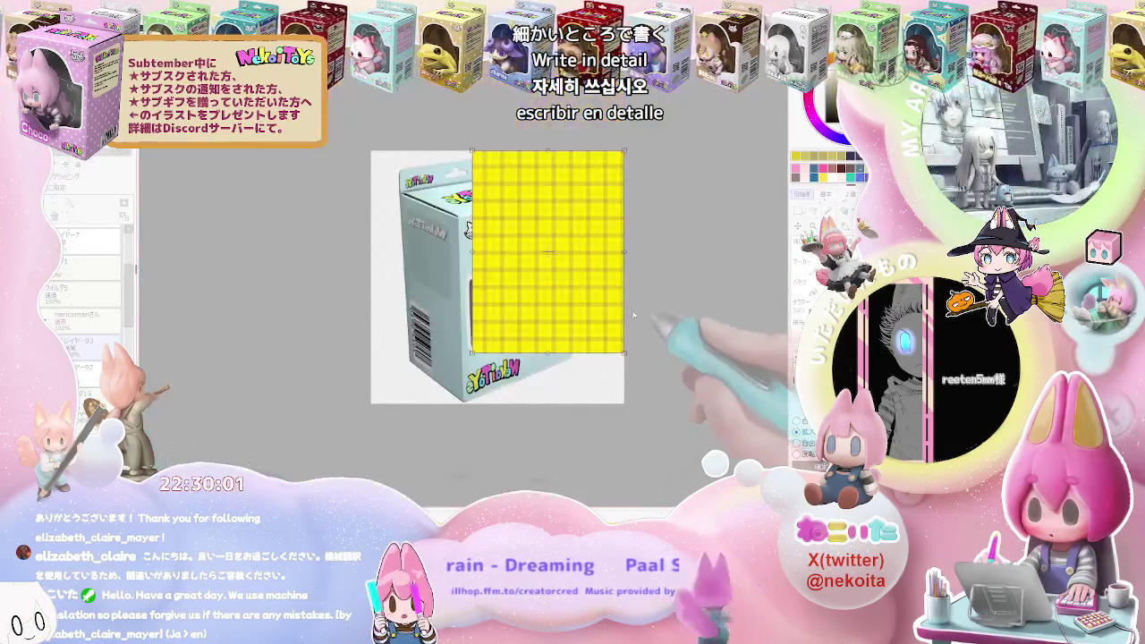
pyautogui.moveTo(623, 154); pyautogui.dragTo(528, 279)
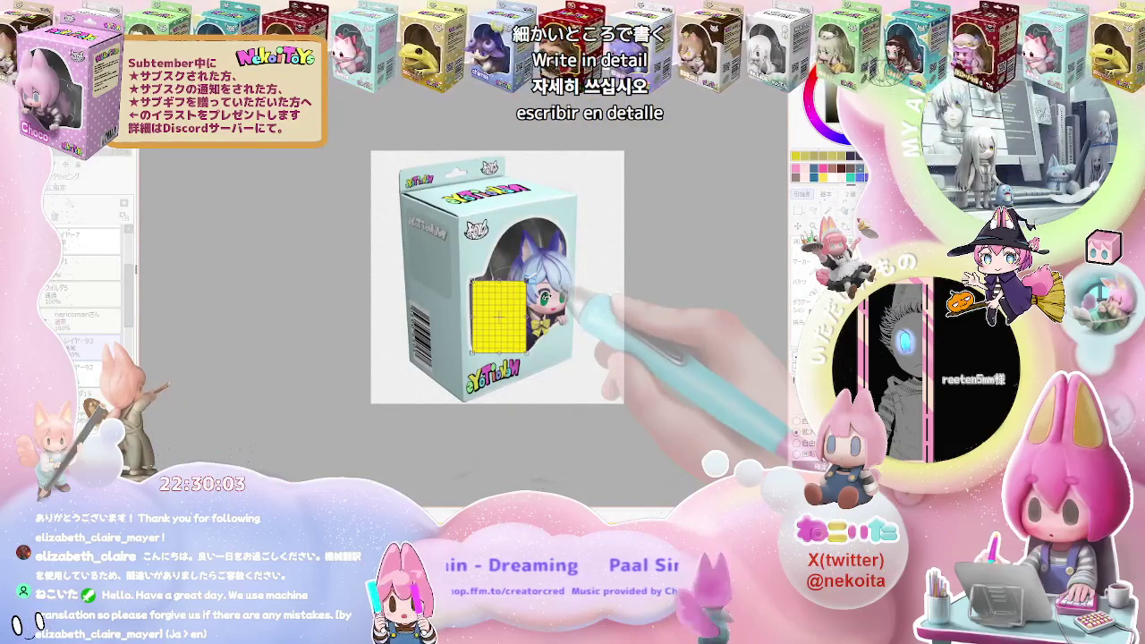
pyautogui.scroll(3, 528, 340)
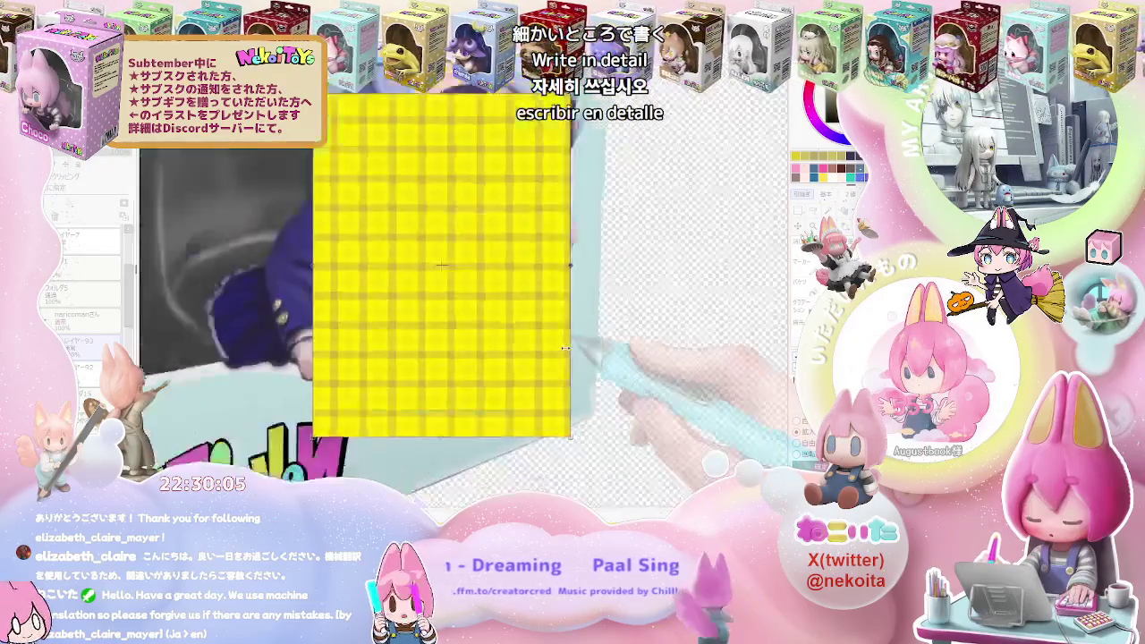
pyautogui.moveTo(565, 348); pyautogui.dragTo(590, 247)
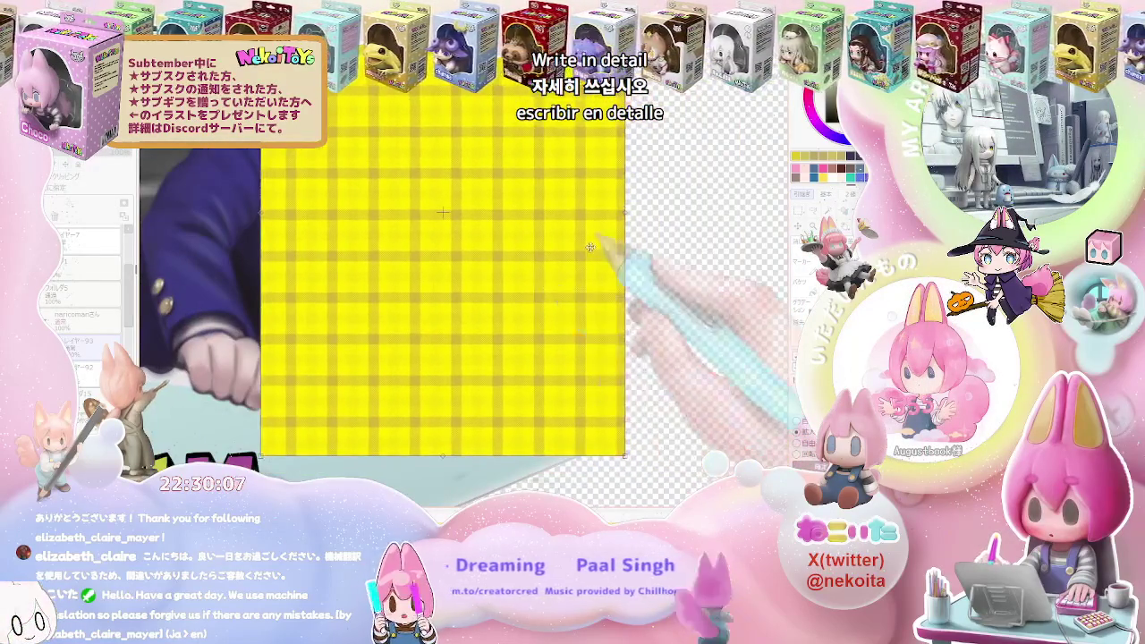
pyautogui.scroll(-3, 591, 247)
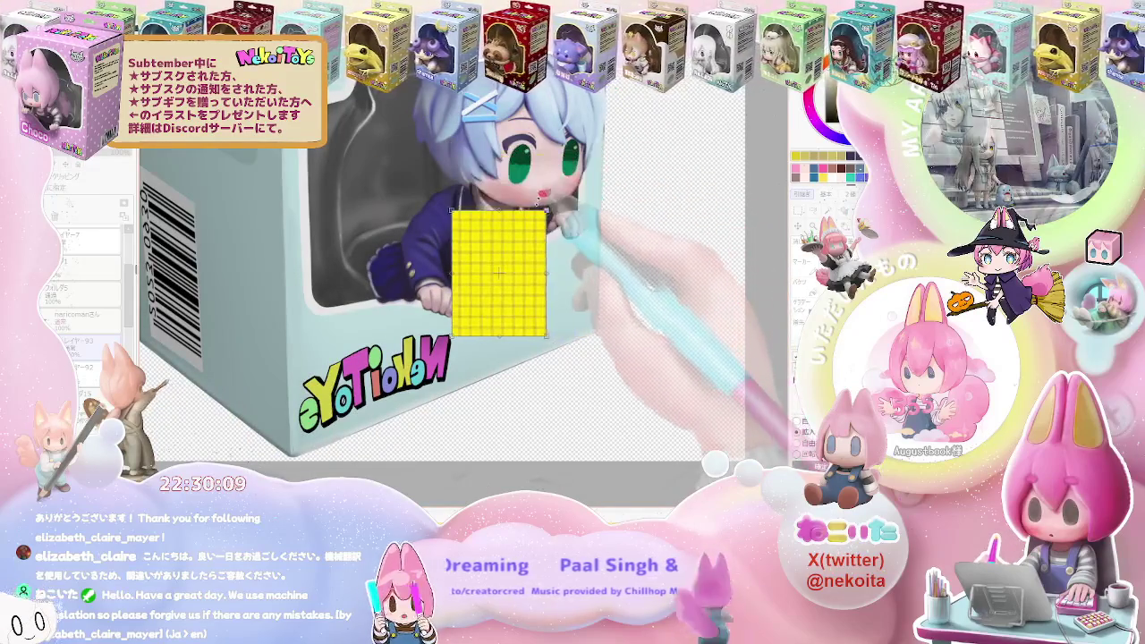
pyautogui.moveTo(512, 251); pyautogui.dragTo(532, 225)
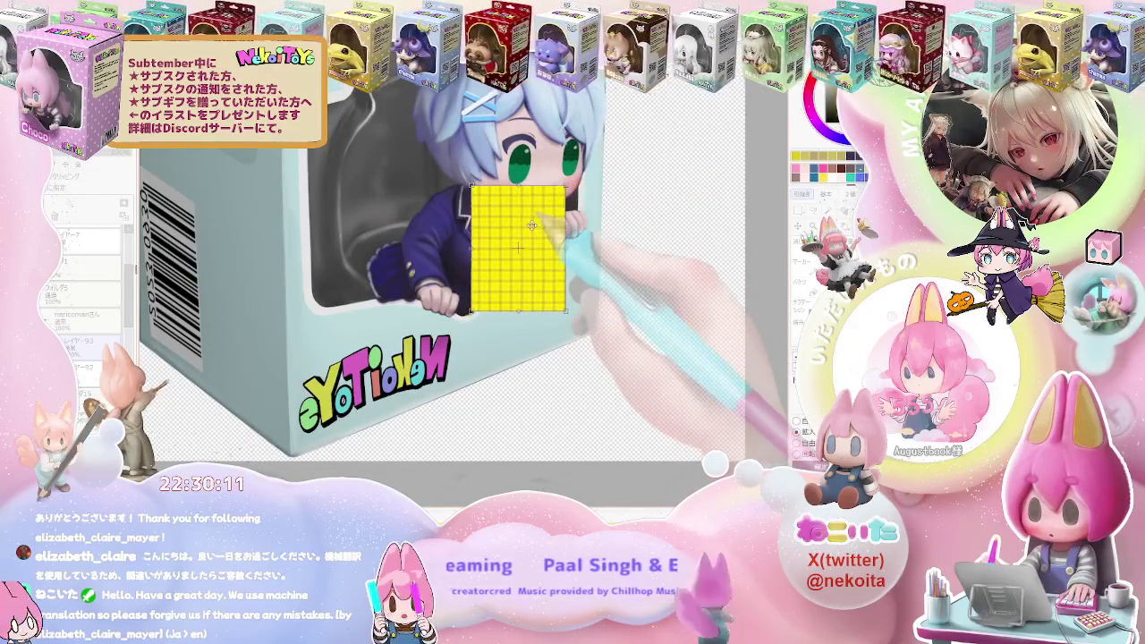
pyautogui.press('Return')
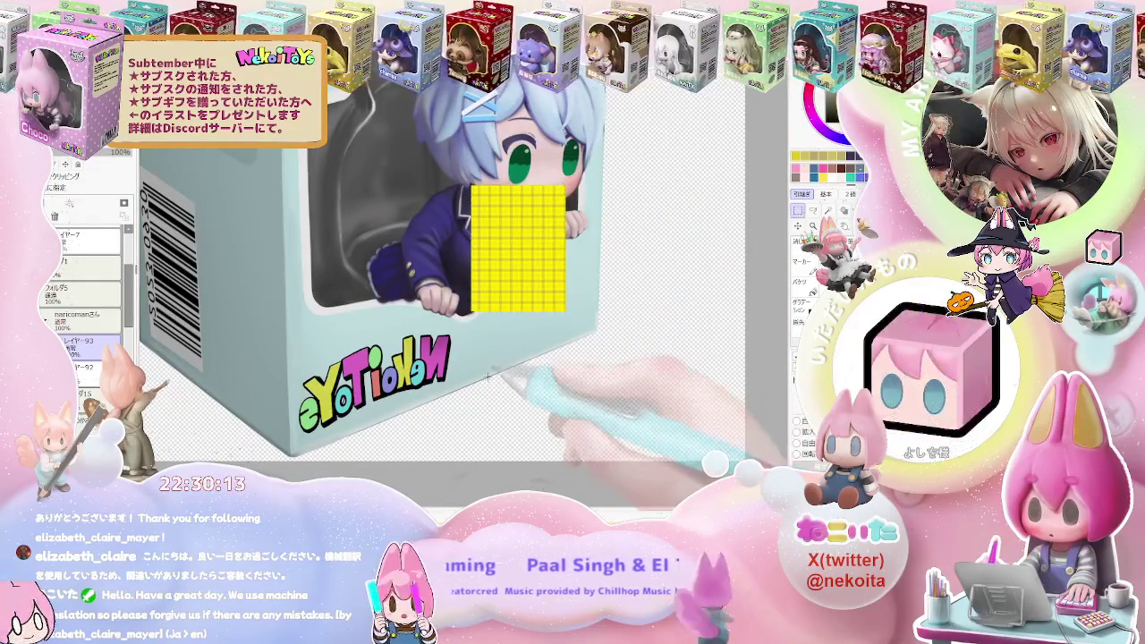
# Add a new empty layer to the layer stack
pyautogui.click(125, 205)
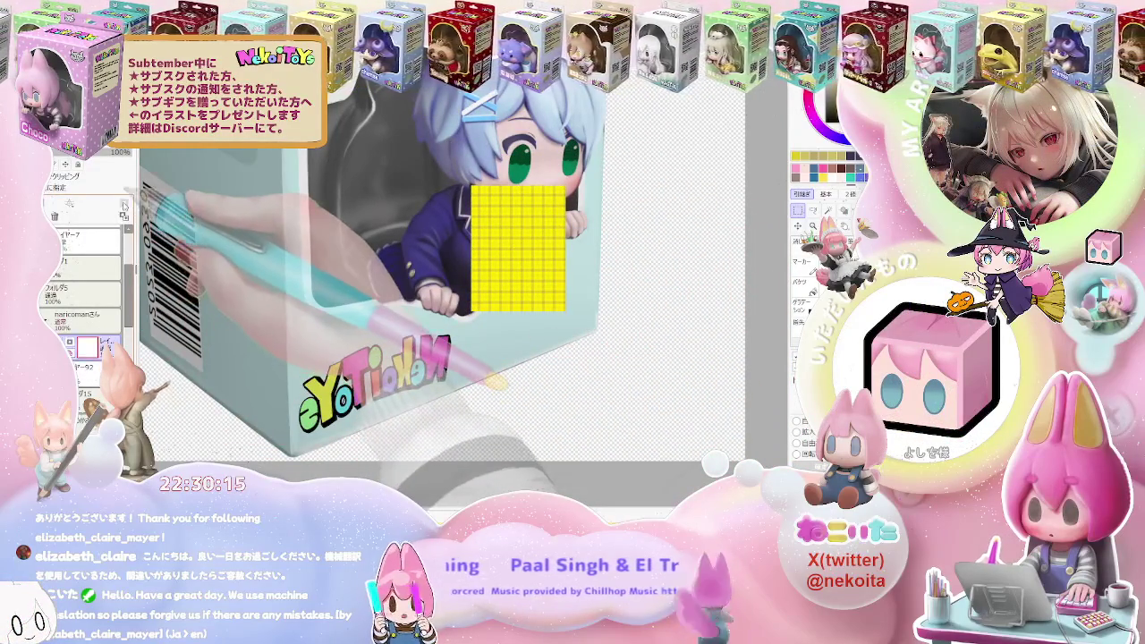
pyautogui.click(388, 260)
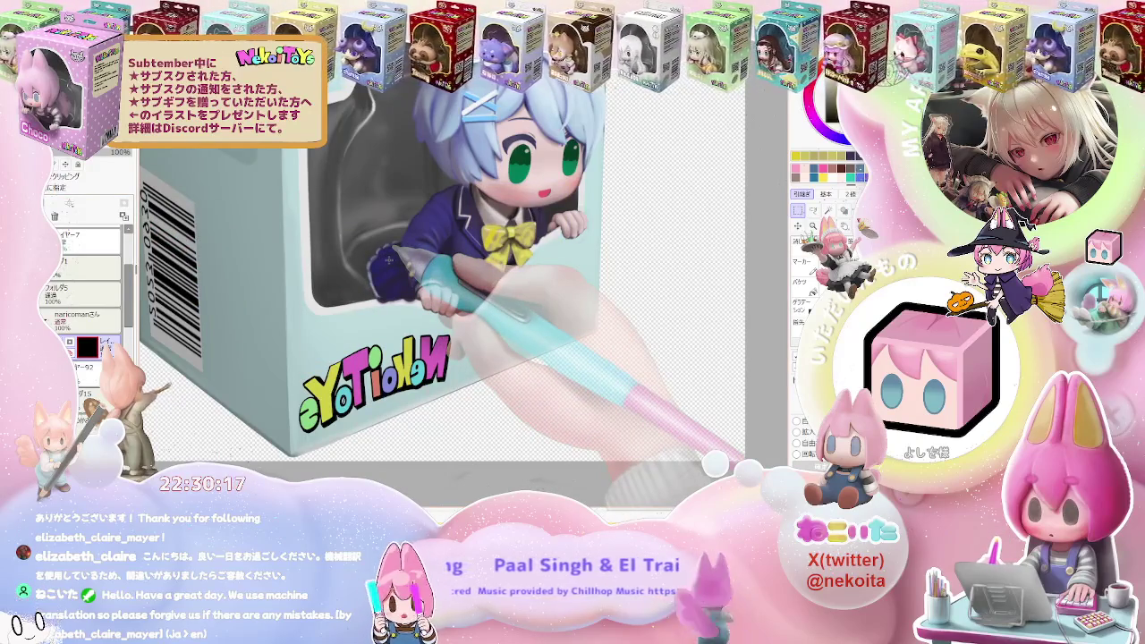
pyautogui.scroll(5, 492, 242)
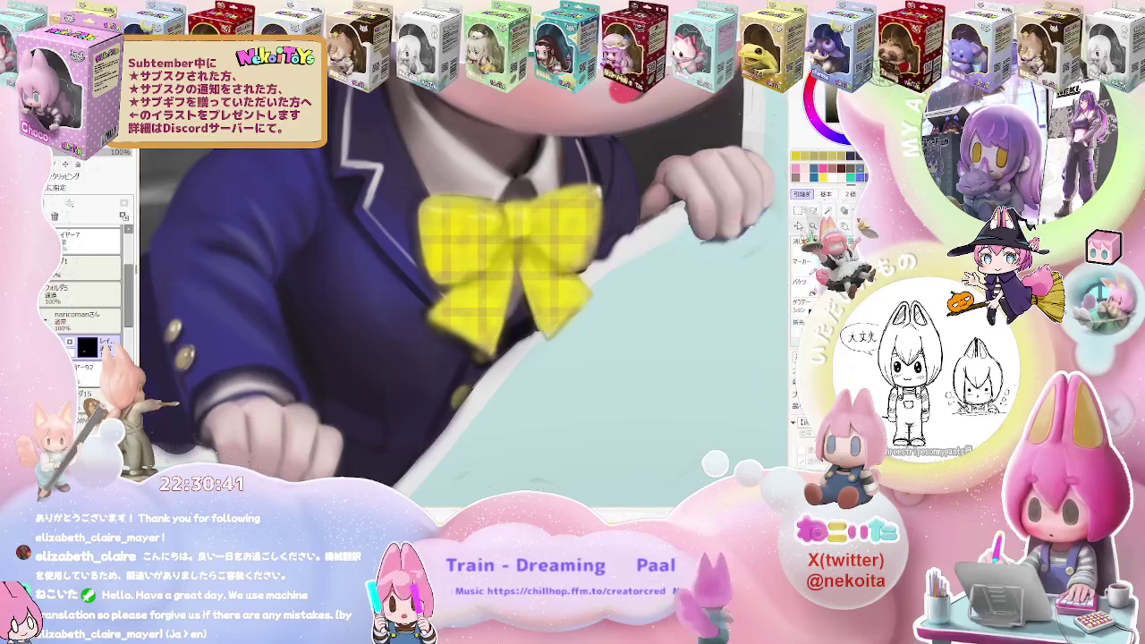
# Transform the chibi figure, rotating it and moving it up-left toward the window
pyautogui.hotkey('ctrl', 't')
pyautogui.moveTo(653, 402)
pyautogui.mouseDown()
pyautogui.moveTo(631, 436)
pyautogui.moveTo(555, 336)
pyautogui.mouseUp()
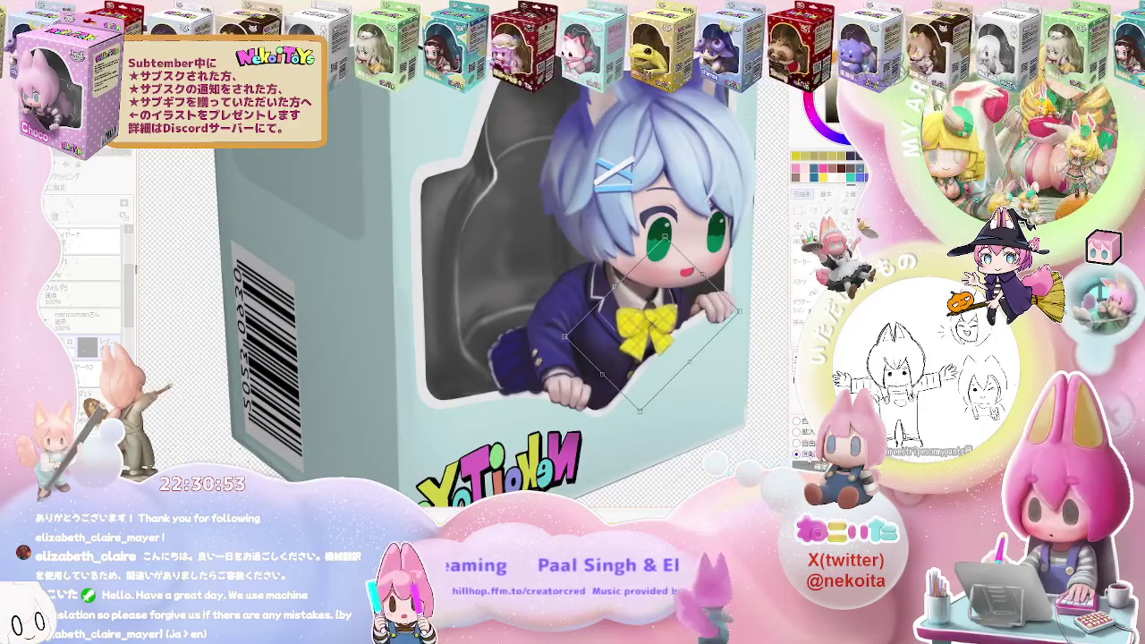
pyautogui.hotkey('ctrl', '0')
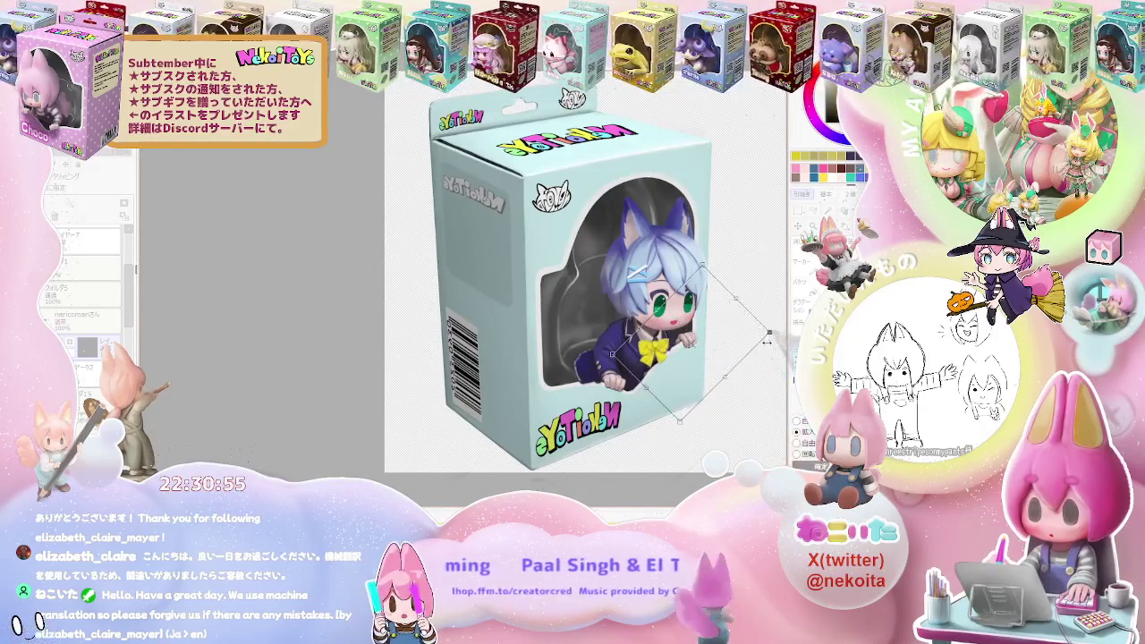
pyautogui.moveTo(703, 378)
pyautogui.mouseDown()
pyautogui.moveTo(630, 411)
pyautogui.moveTo(669, 352)
pyautogui.mouseUp()
# Fine-tune the figure's position and angle so it leans out of the window cut-out
pyautogui.scroll(3, 680, 390)
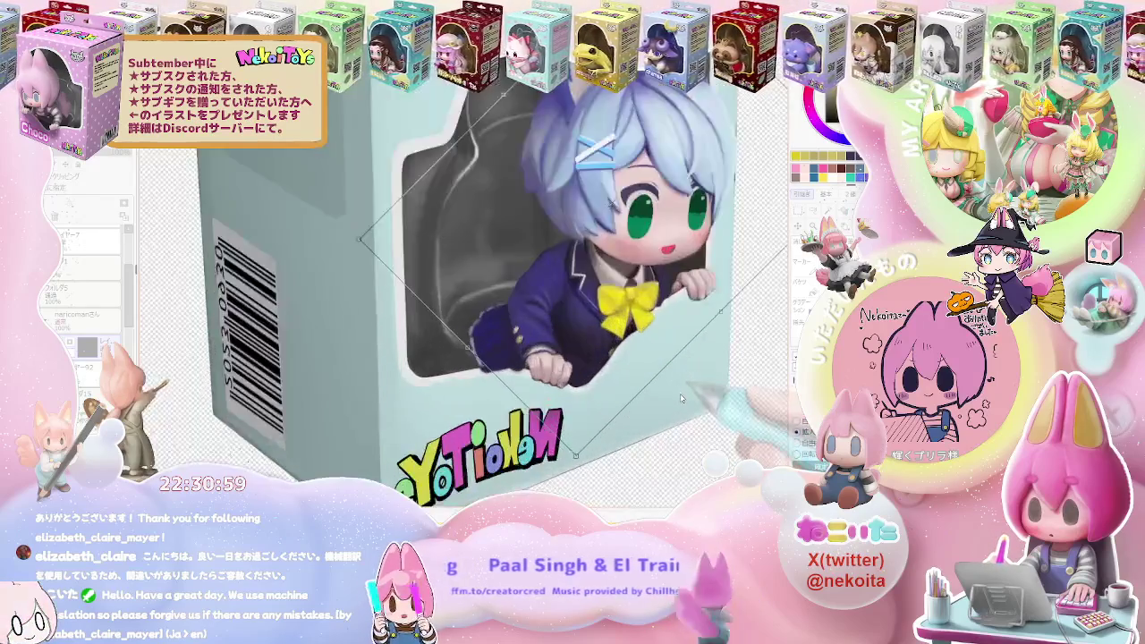
pyautogui.scroll(-1, 672, 397)
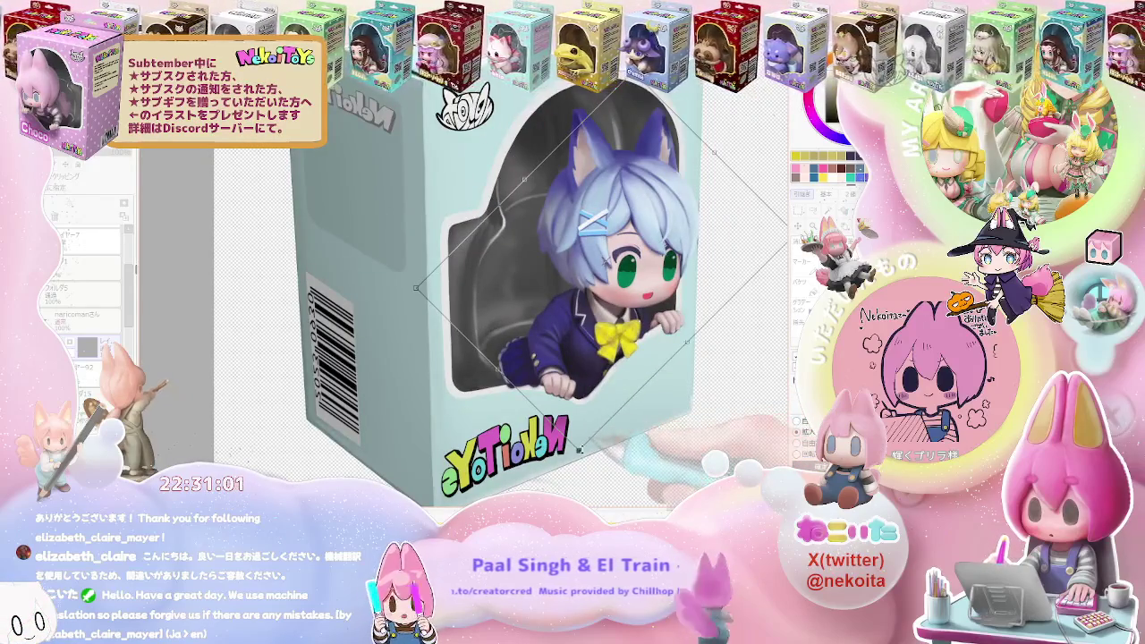
pyautogui.moveTo(564, 304); pyautogui.dragTo(537, 335)
pyautogui.moveTo(604, 438); pyautogui.dragTo(609, 404)
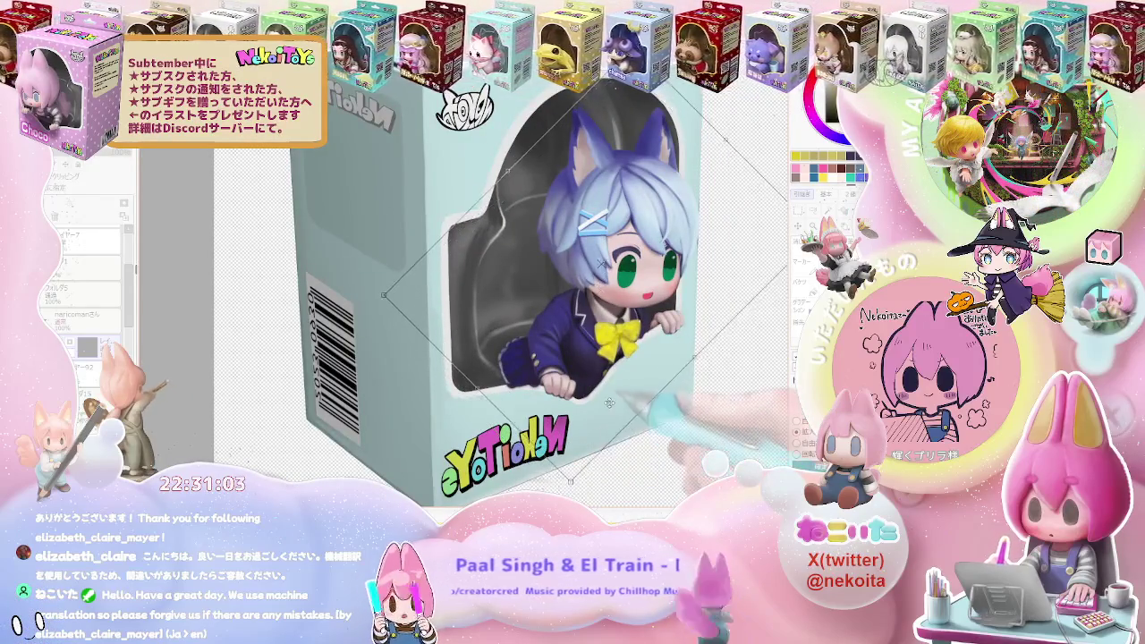
pyautogui.scroll(4, 606, 393)
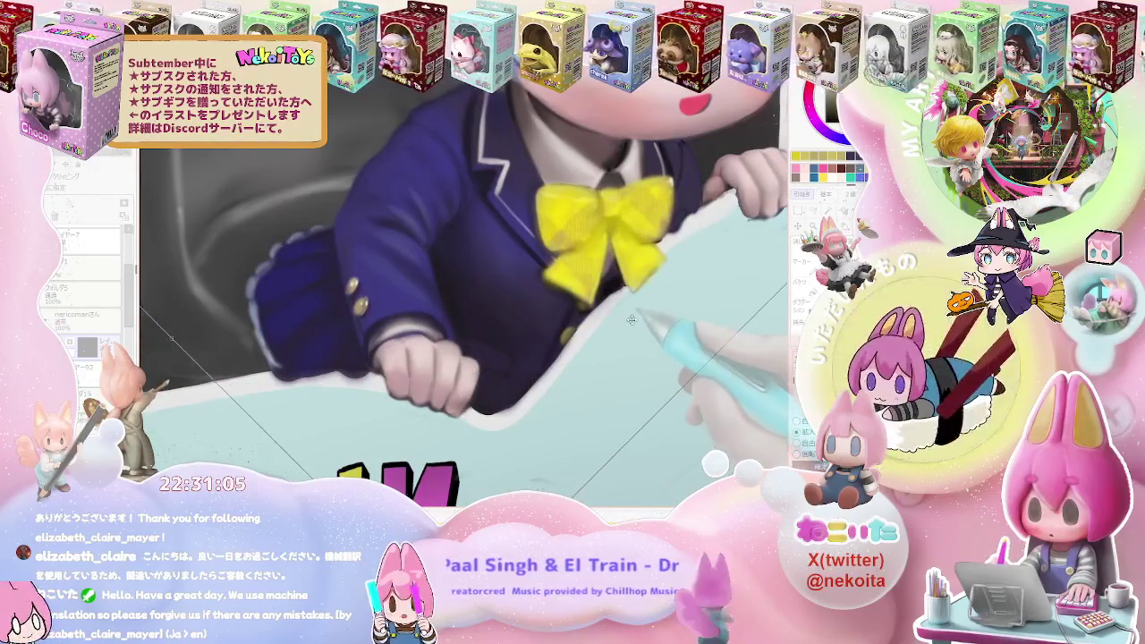
pyautogui.moveTo(643, 289); pyautogui.dragTo(619, 271)
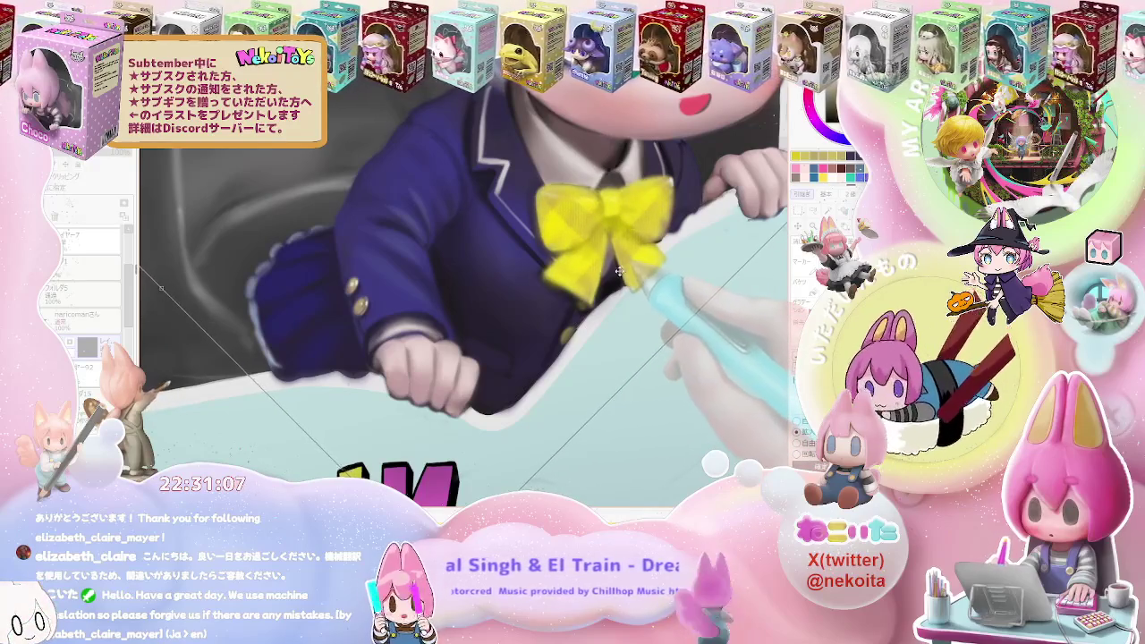
pyautogui.scroll(-4, 643, 330)
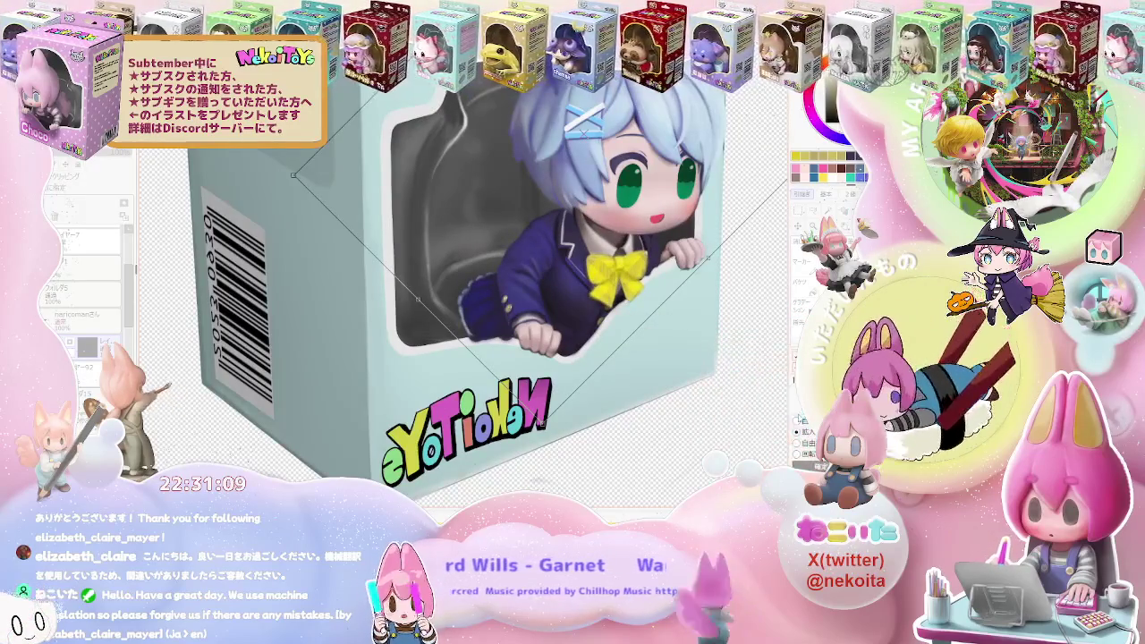
pyautogui.scroll(2, 652, 300)
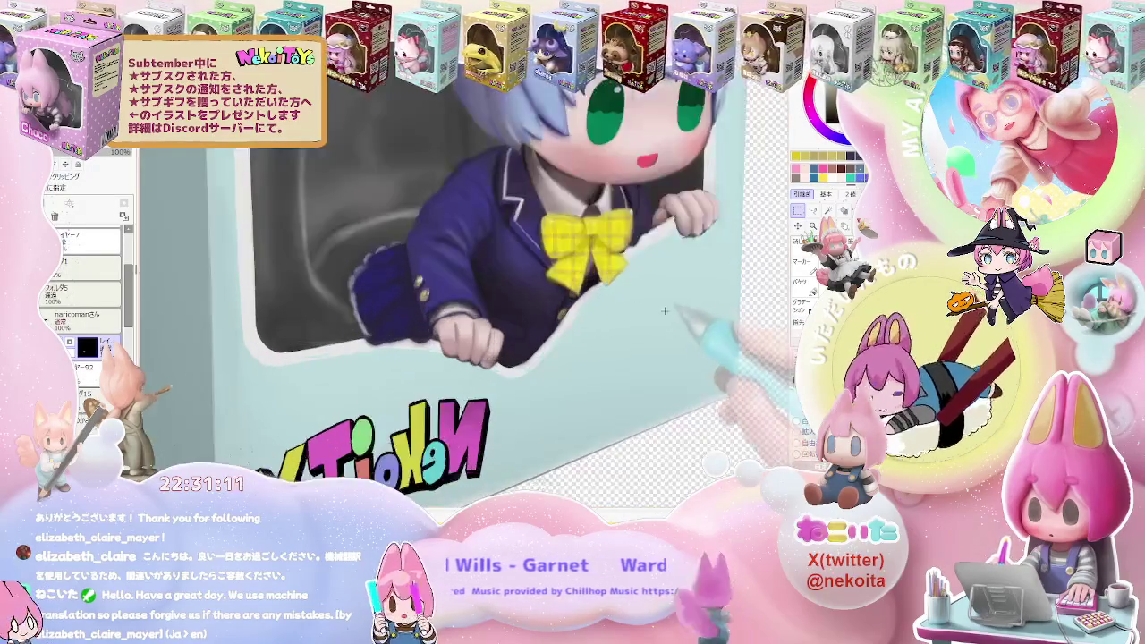
pyautogui.scroll(2, 651, 301)
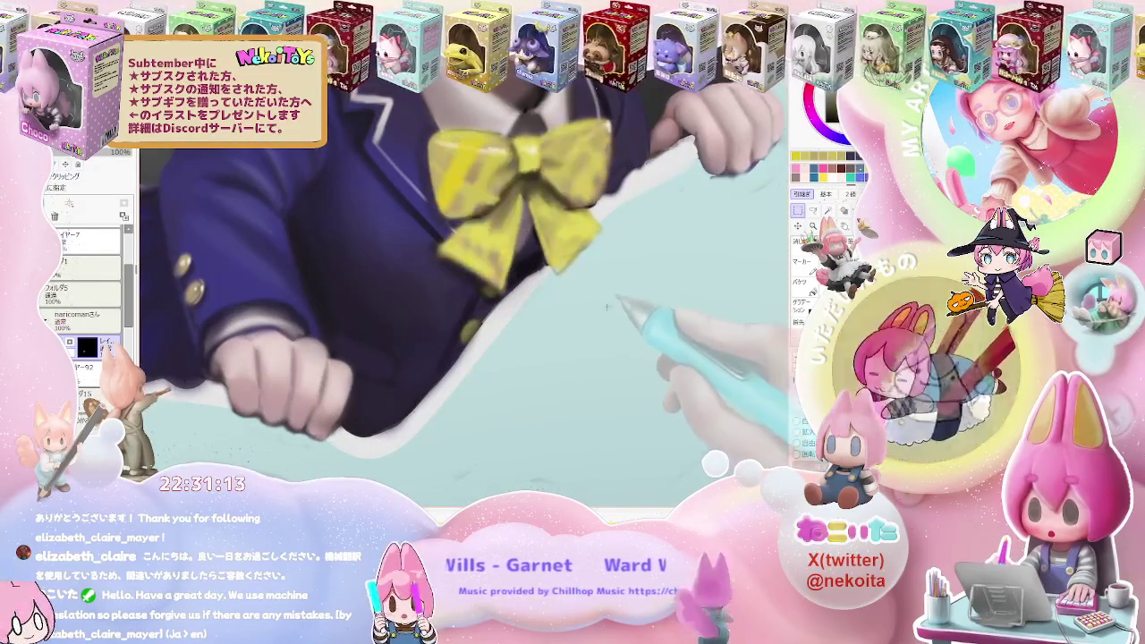
pyautogui.scroll(-2, 649, 307)
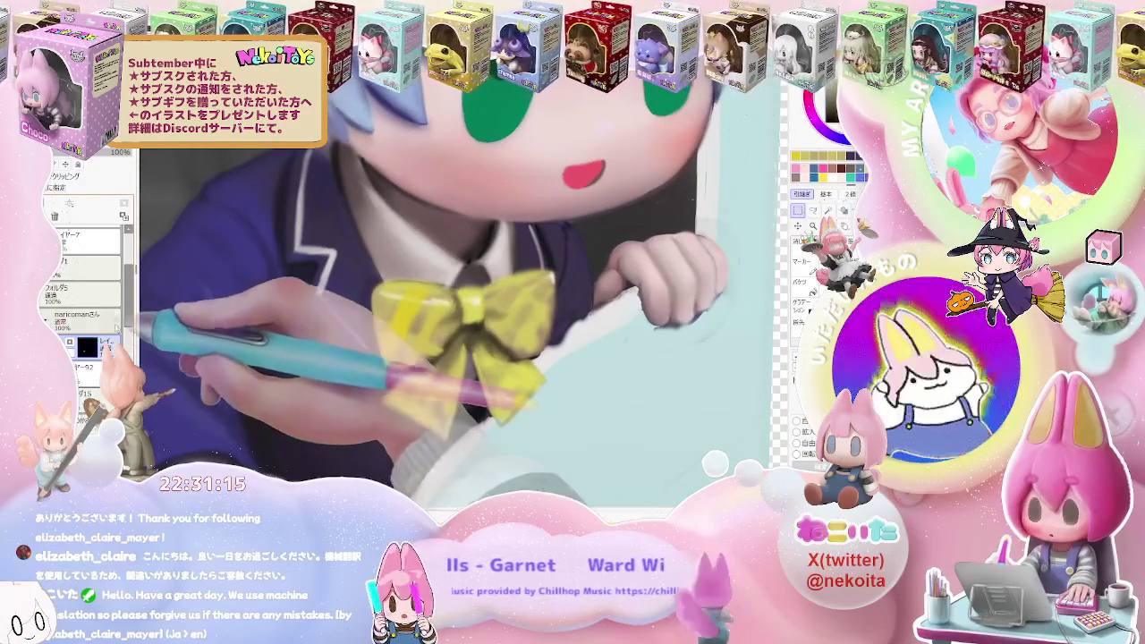
# Remove the black-filled layer and paint darker tartan stripes across the yellow bow
pyautogui.hotkey('ctrl', 'e')
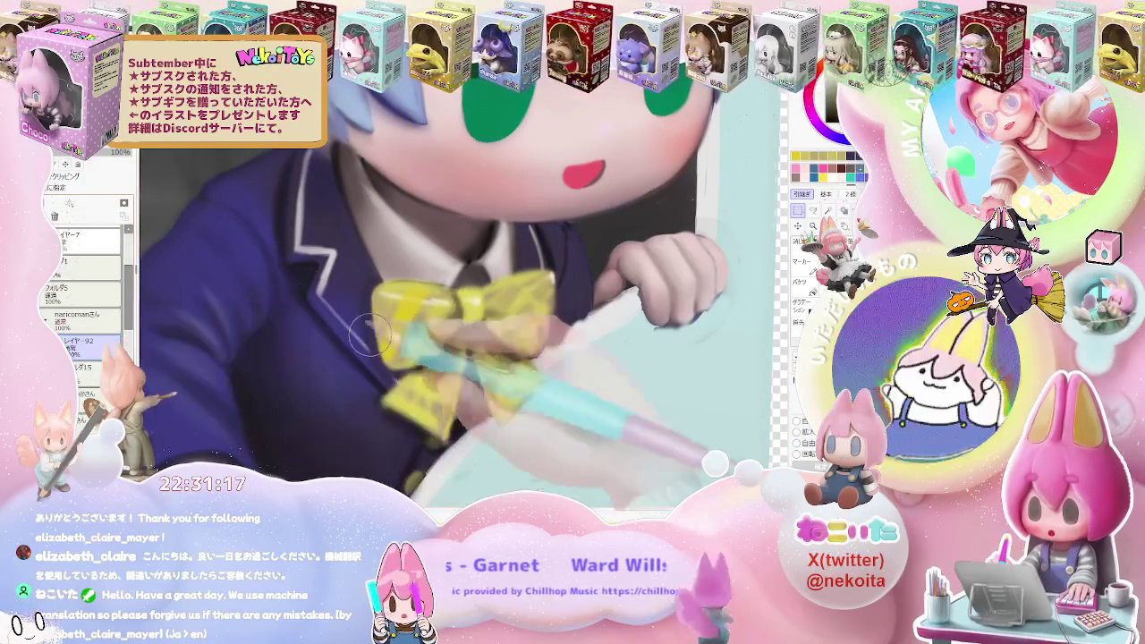
pyautogui.scroll(3, 372, 313)
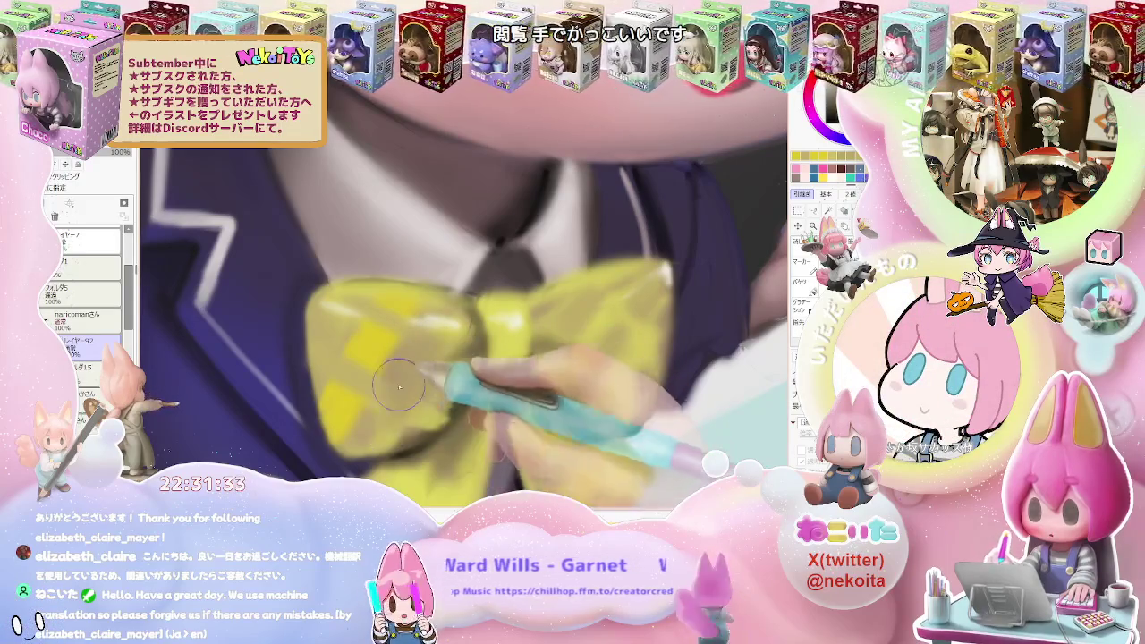
pyautogui.press('[')
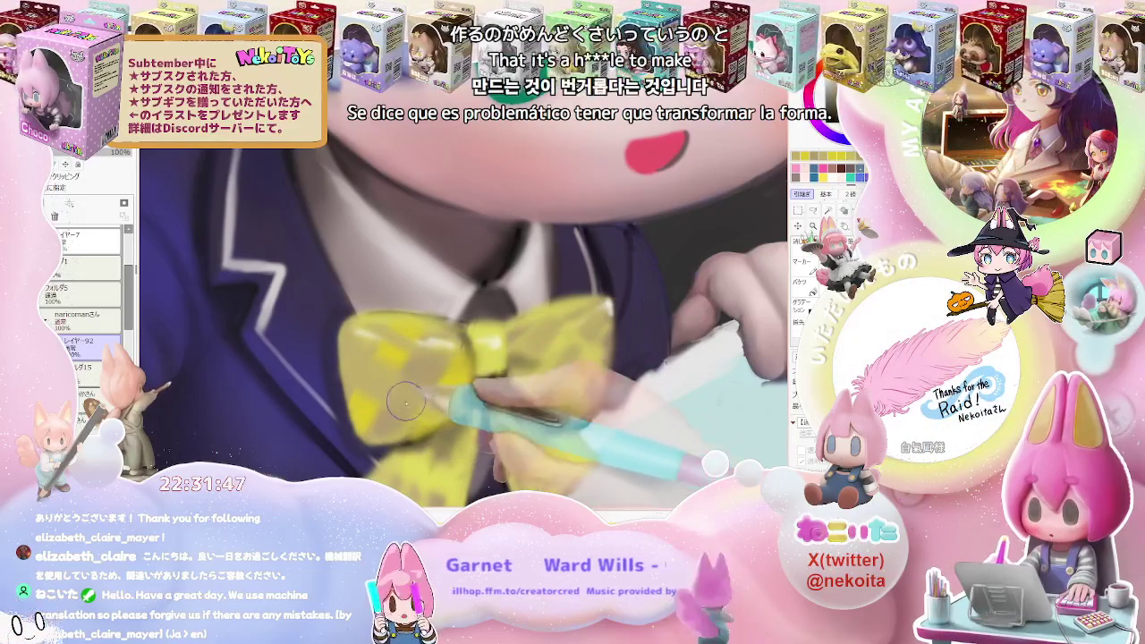
pyautogui.press(']')
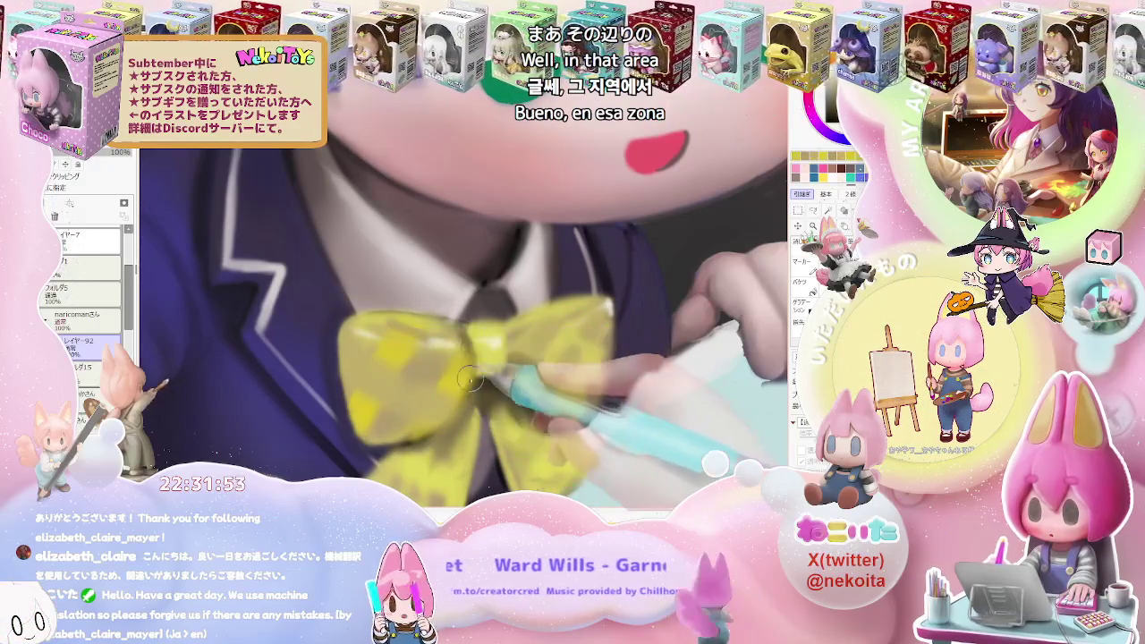
pyautogui.press(']')
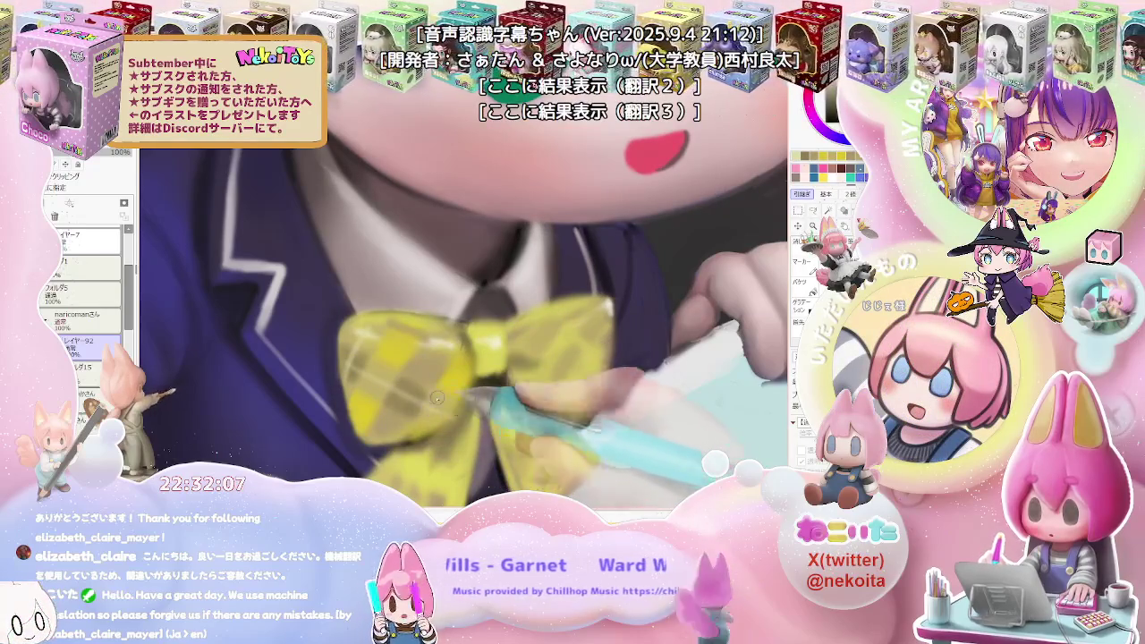
pyautogui.scroll(-2, 426, 369)
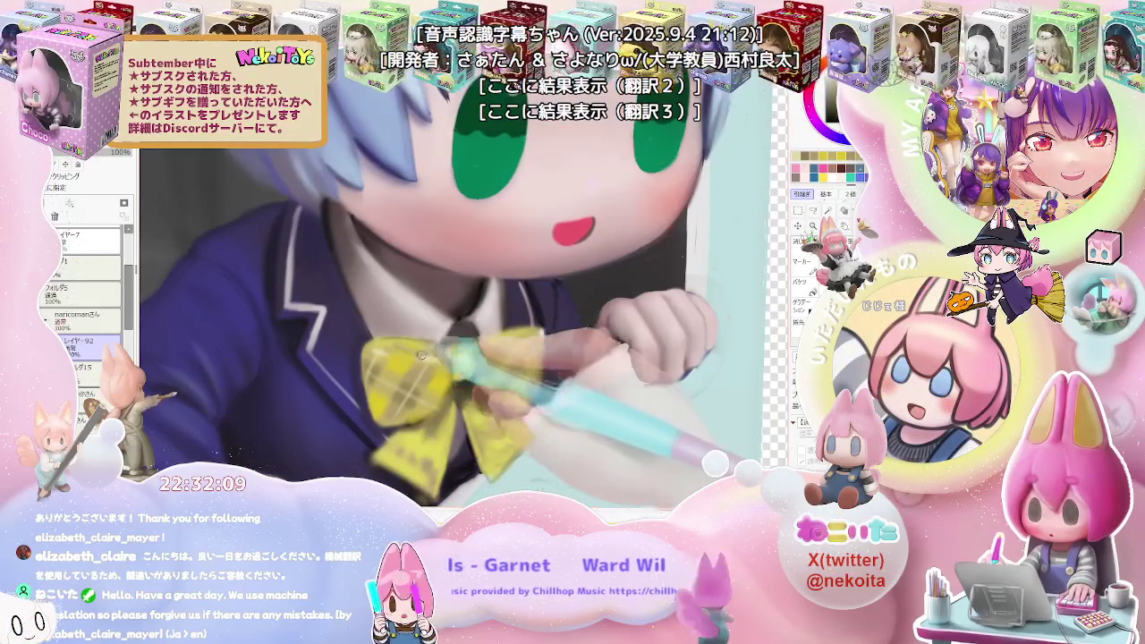
pyautogui.scroll(-2, 420, 356)
pyautogui.scroll(-1, 420, 355)
pyautogui.scroll(3, 561, 336)
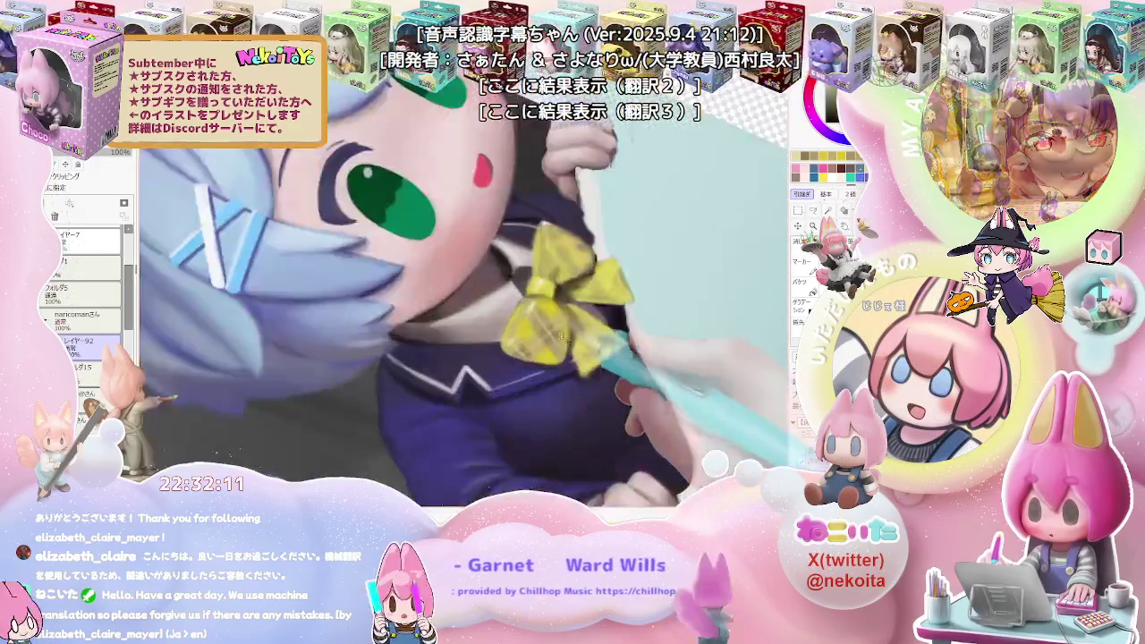
pyautogui.scroll(3, 561, 336)
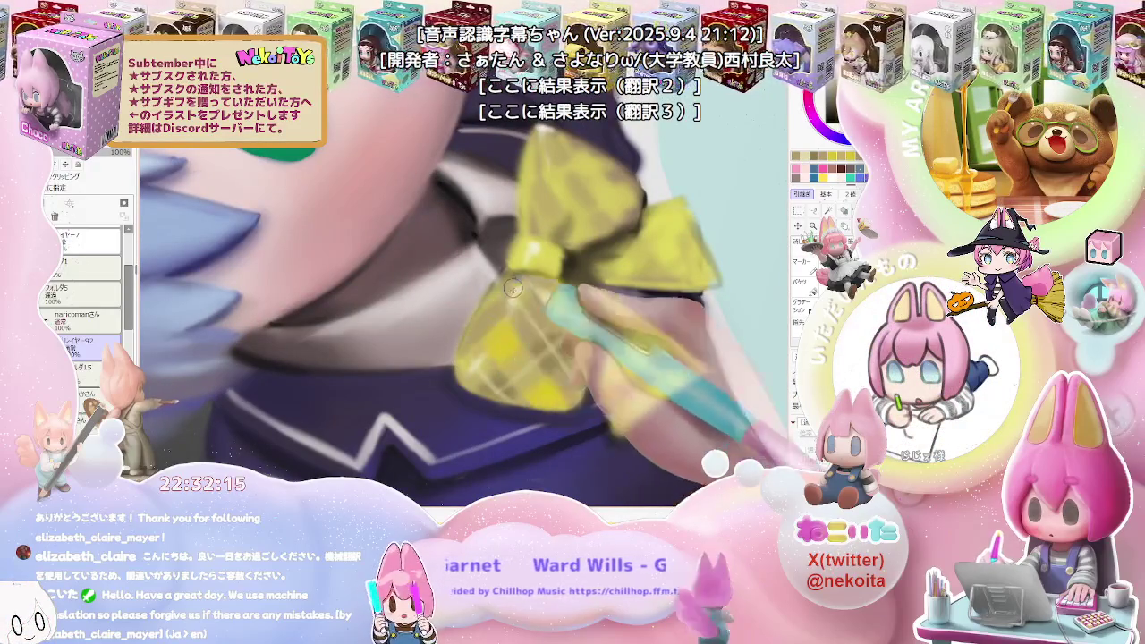
pyautogui.scroll(-1, 495, 315)
pyautogui.scroll(-1, 495, 315)
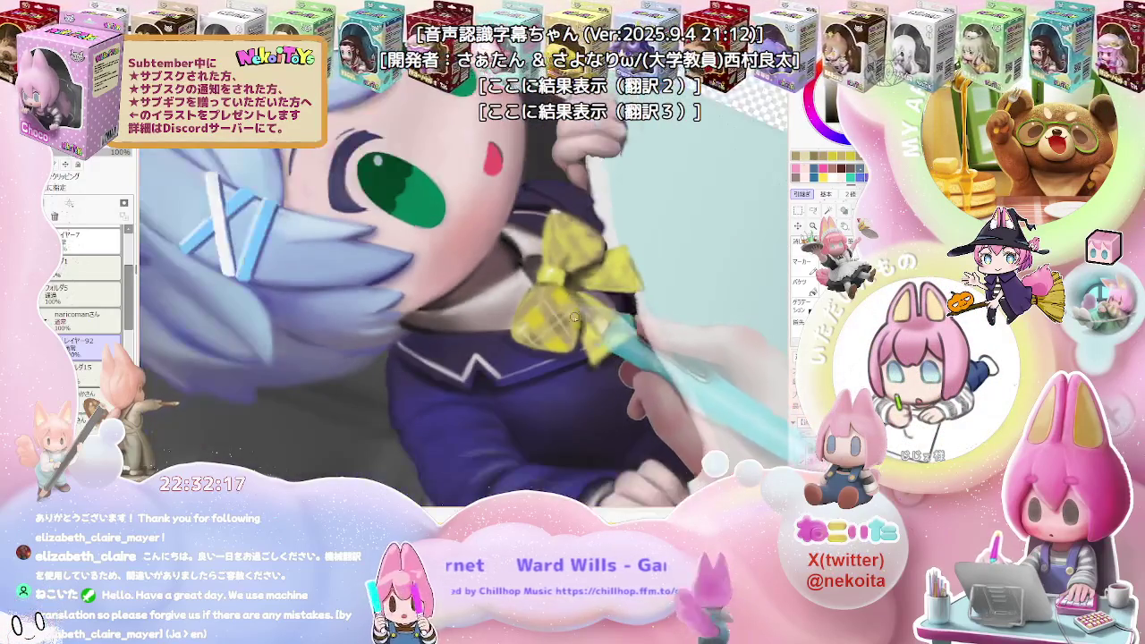
pyautogui.scroll(2, 572, 313)
pyautogui.scroll(2, 573, 313)
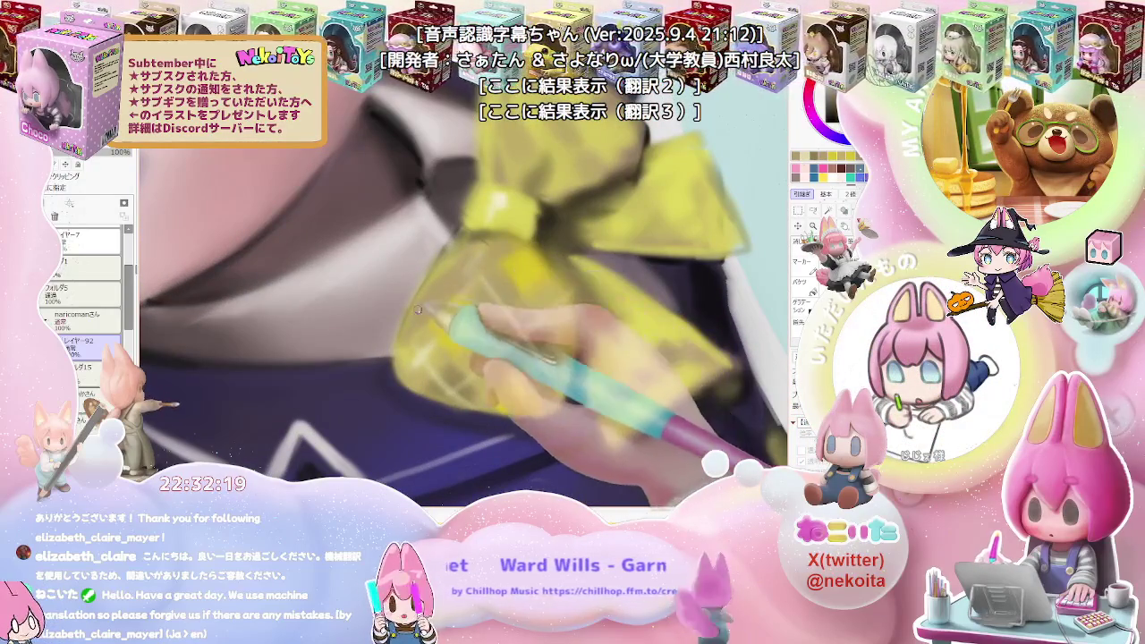
# Add shaded plaid squares to the bow with brush sizes 15 to 31
pyautogui.press(']')
pyautogui.press(']')
pyautogui.press(']')
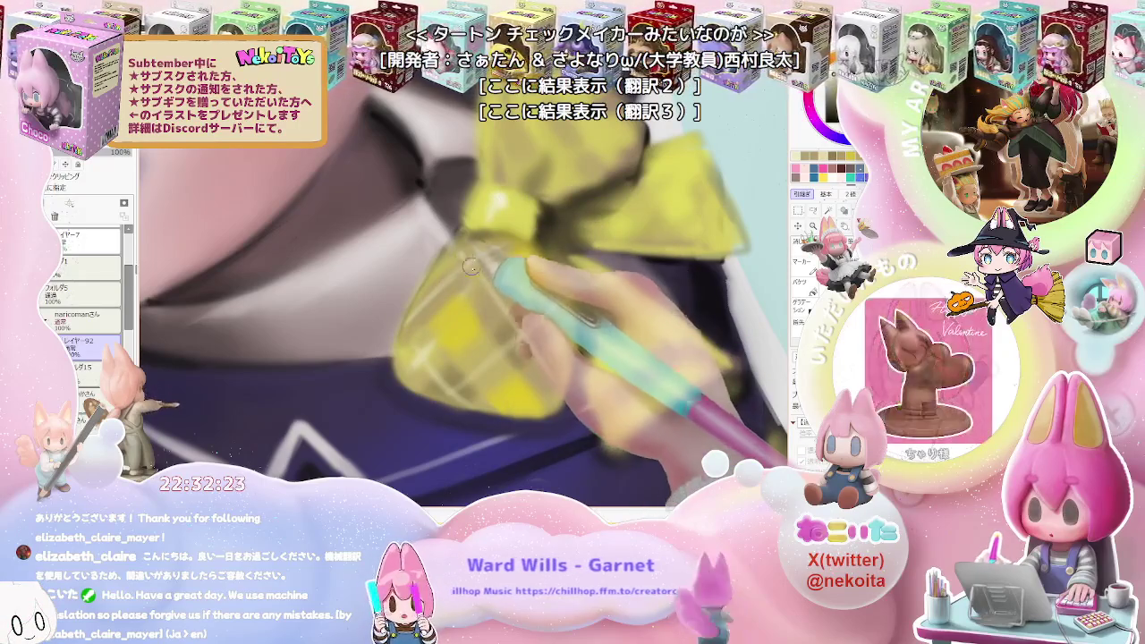
pyautogui.hotkey('ctrl', '-')
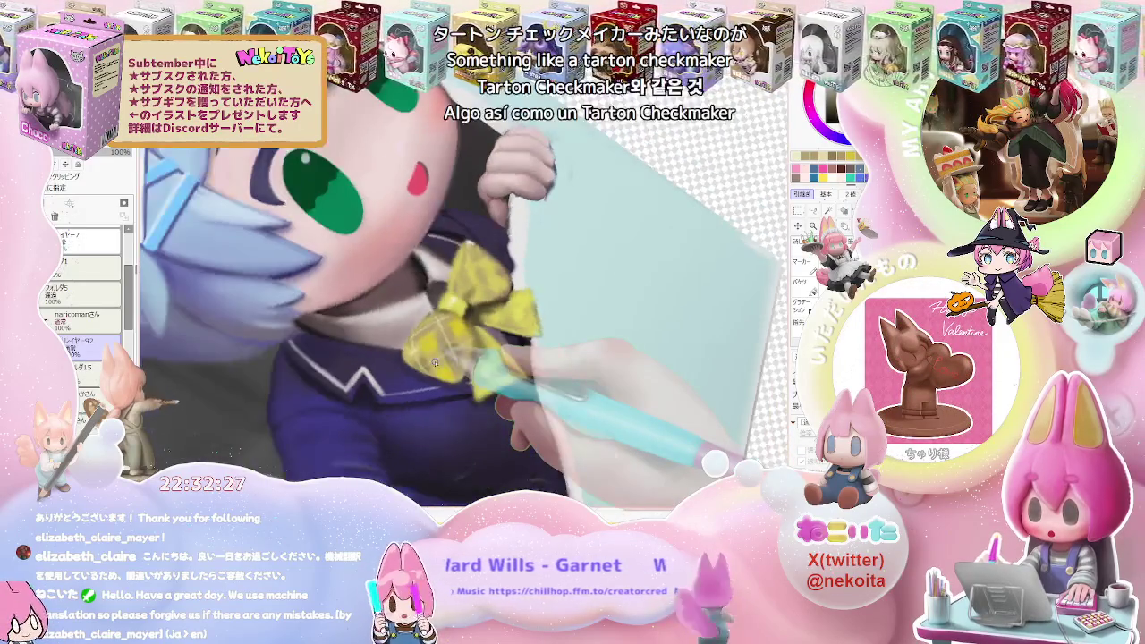
pyautogui.hotkey('ctrl', '+')
pyautogui.hotkey('ctrl', '+')
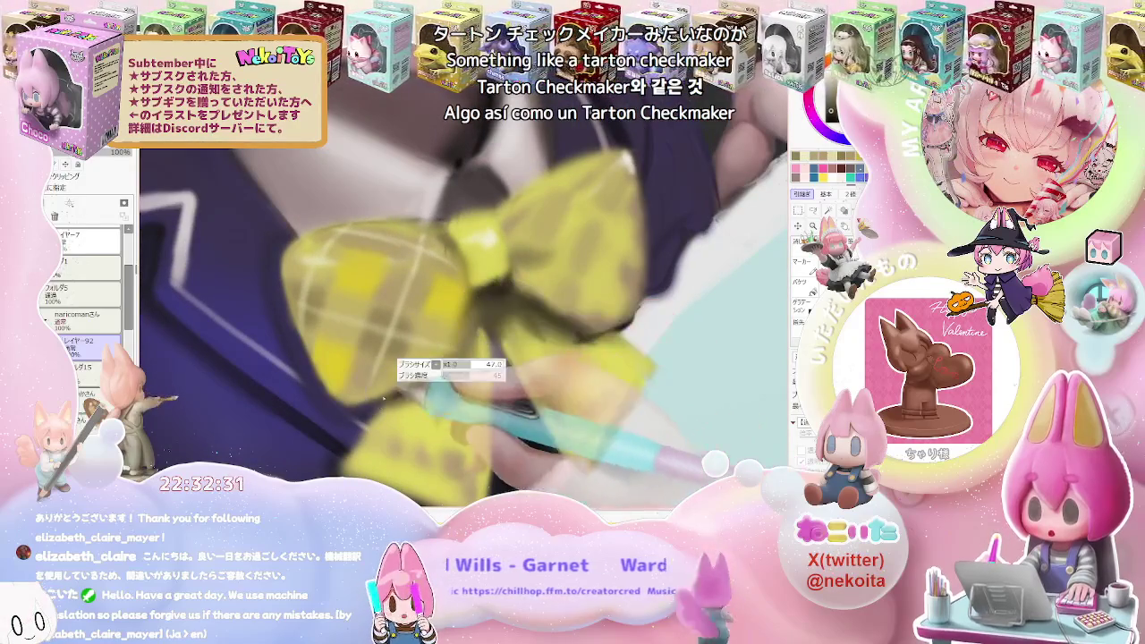
pyautogui.hotkey('ctrl', '-')
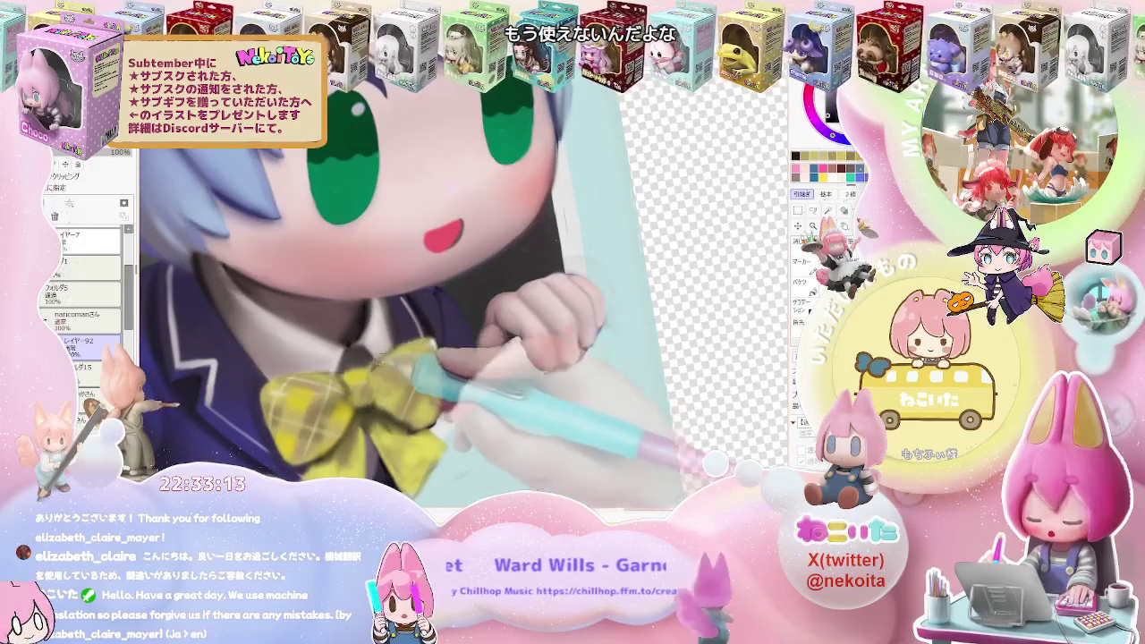
pyautogui.press(']')
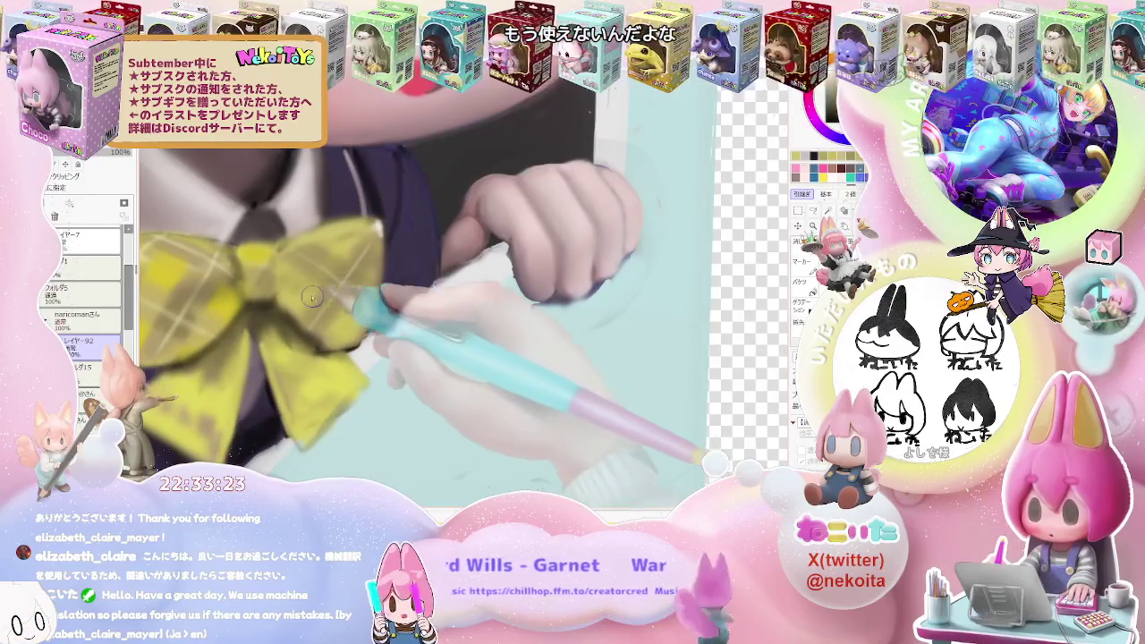
pyautogui.press(']')
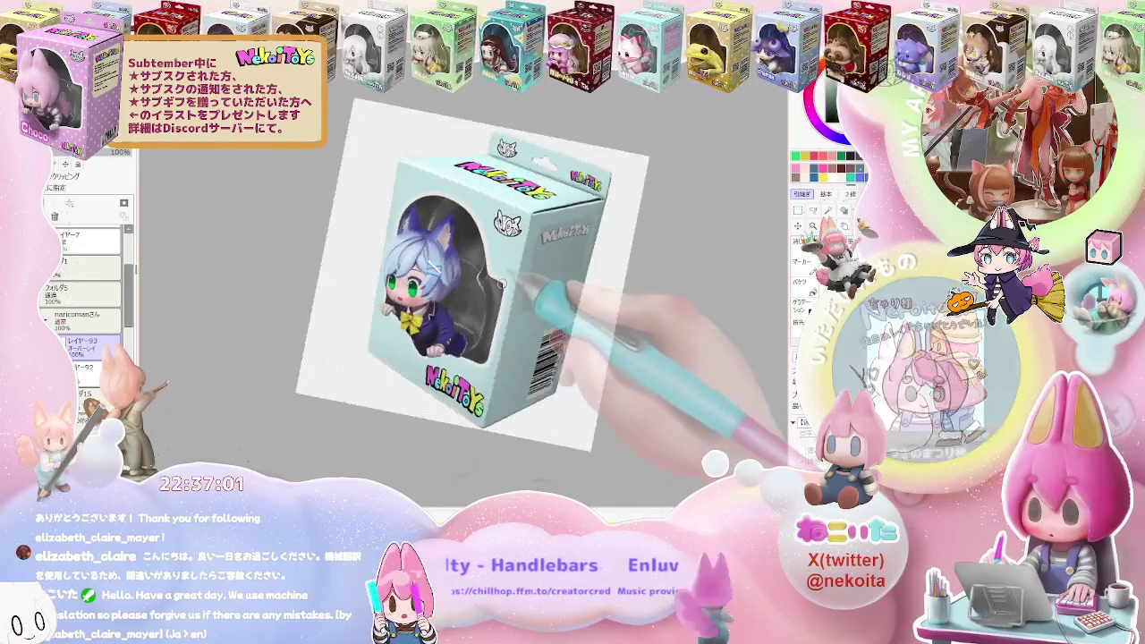
# Check the box design mirrored, then hide the box's printed artwork layer
pyautogui.press('h')
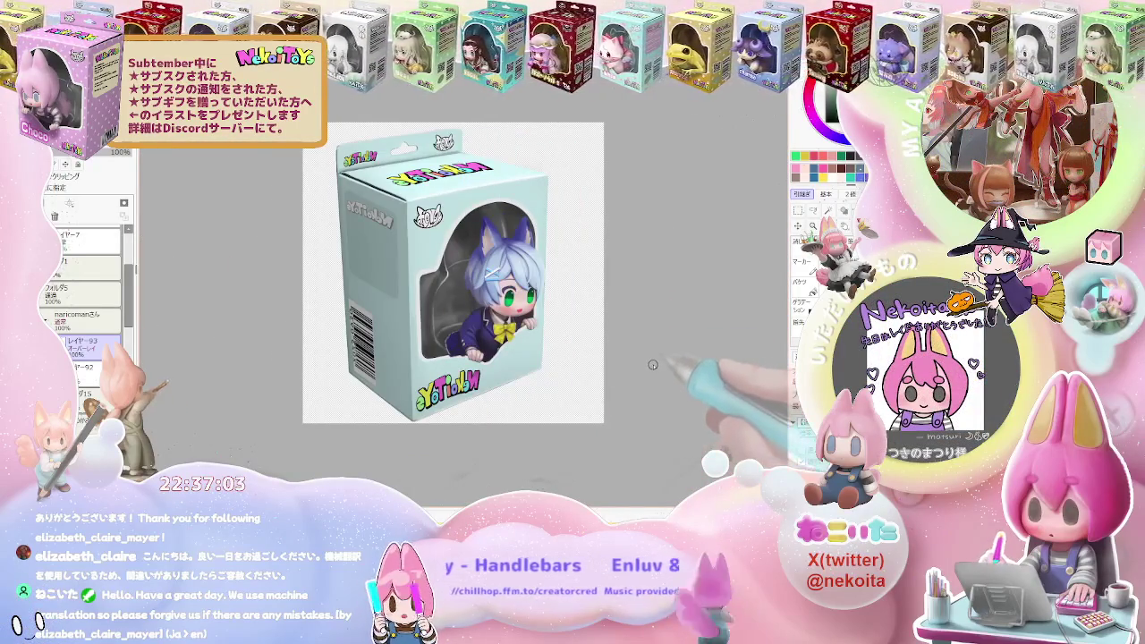
pyautogui.press('h')
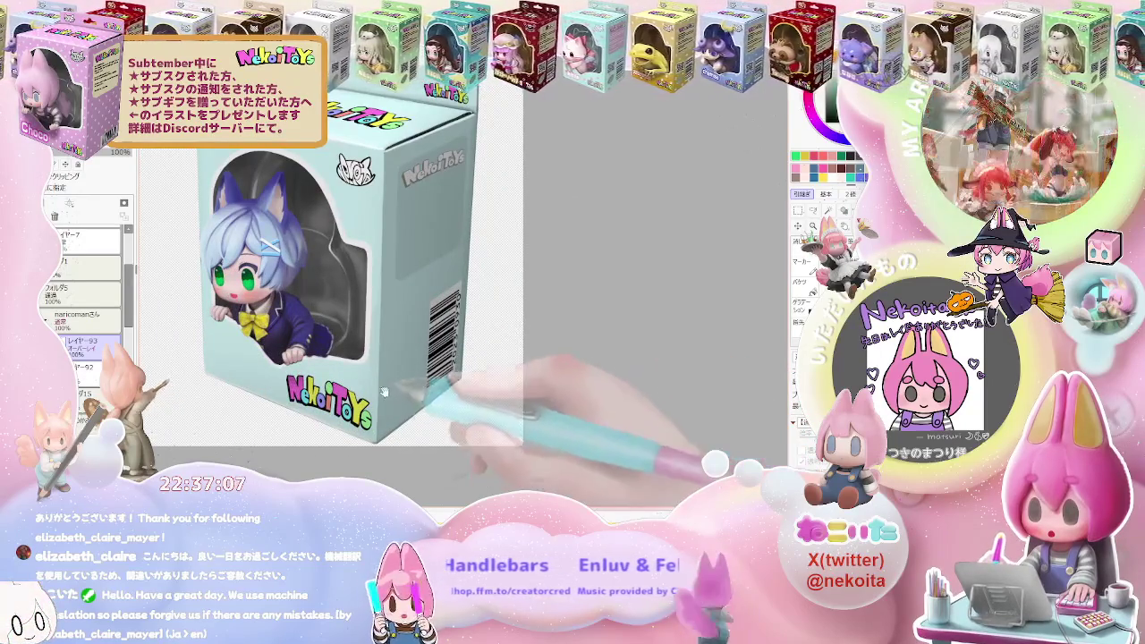
pyautogui.moveTo(382, 374); pyautogui.dragTo(460, 374)
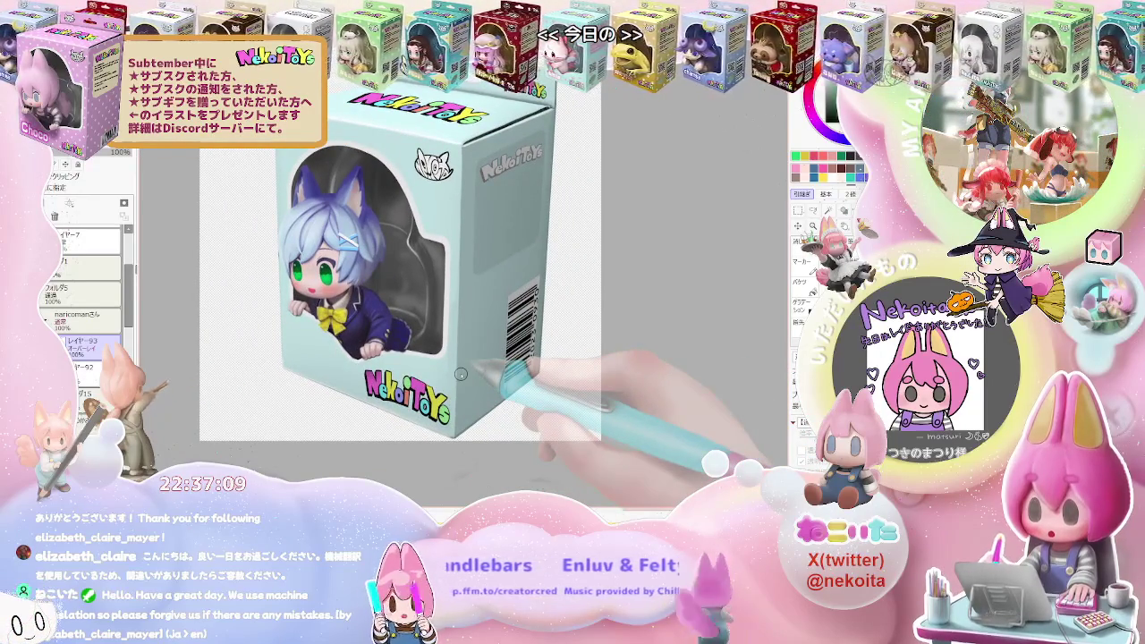
pyautogui.moveTo(131, 295); pyautogui.dragTo(130, 349)
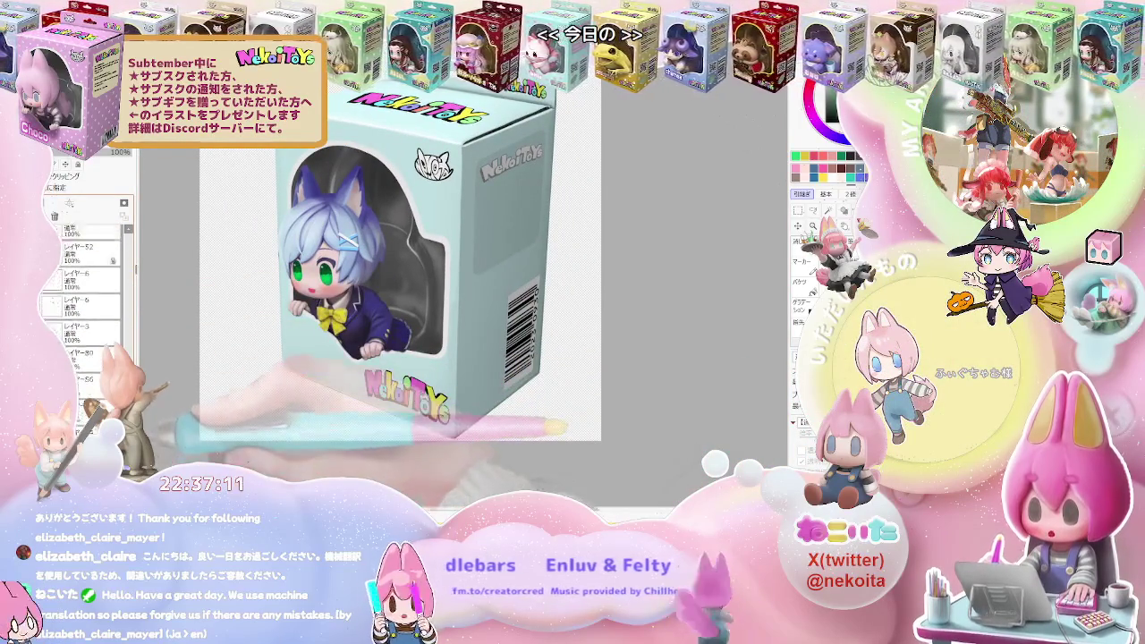
pyautogui.scroll(-3, 85, 305)
pyautogui.scroll(-3, 85, 305)
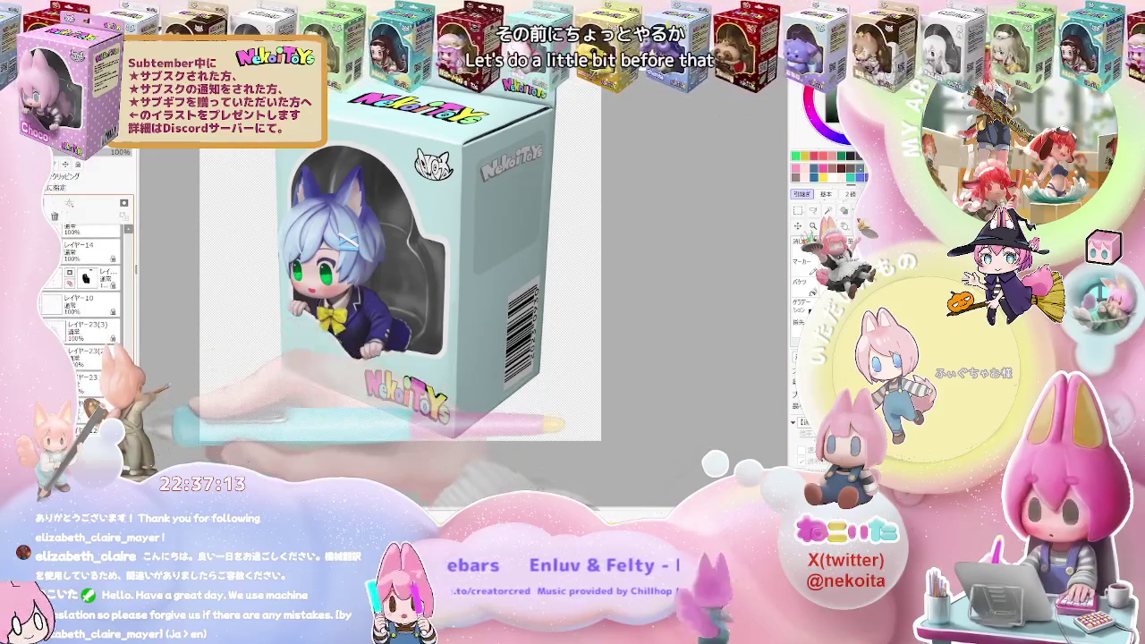
pyautogui.scroll(-2, 85, 304)
pyautogui.scroll(-2, 85, 304)
pyautogui.scroll(-2, 85, 304)
pyautogui.scroll(-2, 85, 304)
pyautogui.scroll(-1, 85, 304)
pyautogui.click(90, 349)
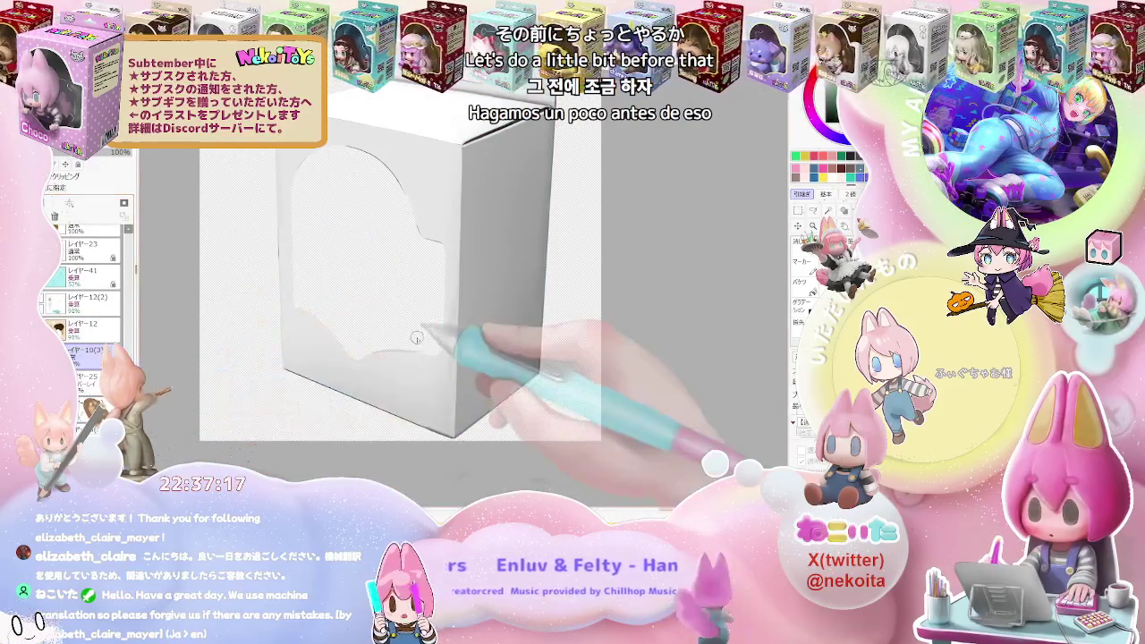
# Restore the box artwork and lasso the sleeve and fist along the white window band
pyautogui.click(416, 336)
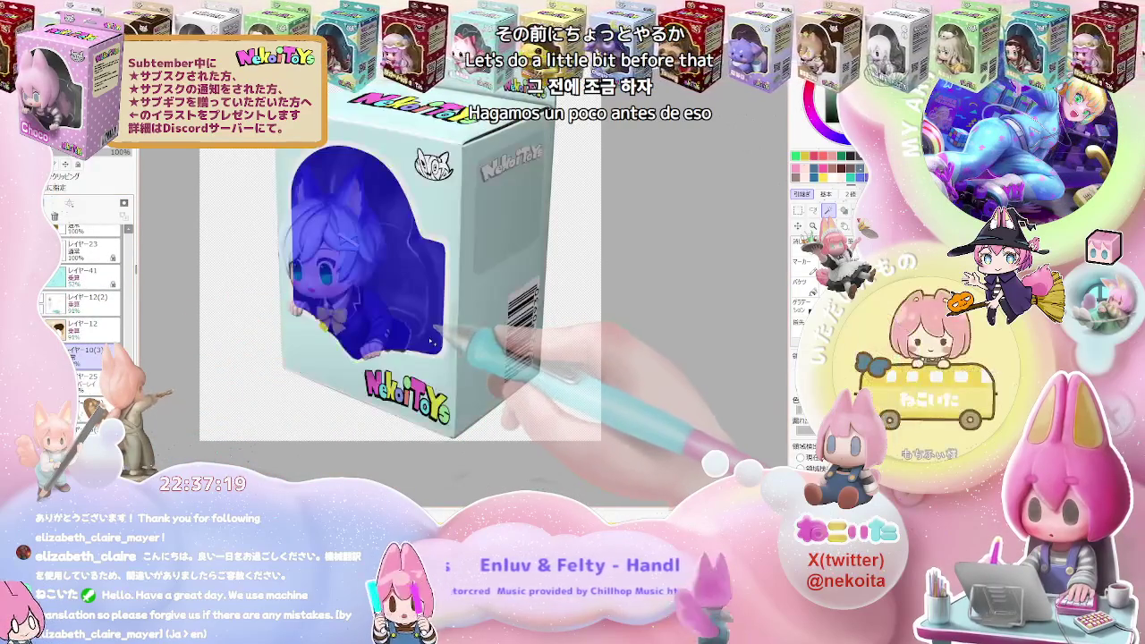
pyautogui.scroll(3, 376, 304)
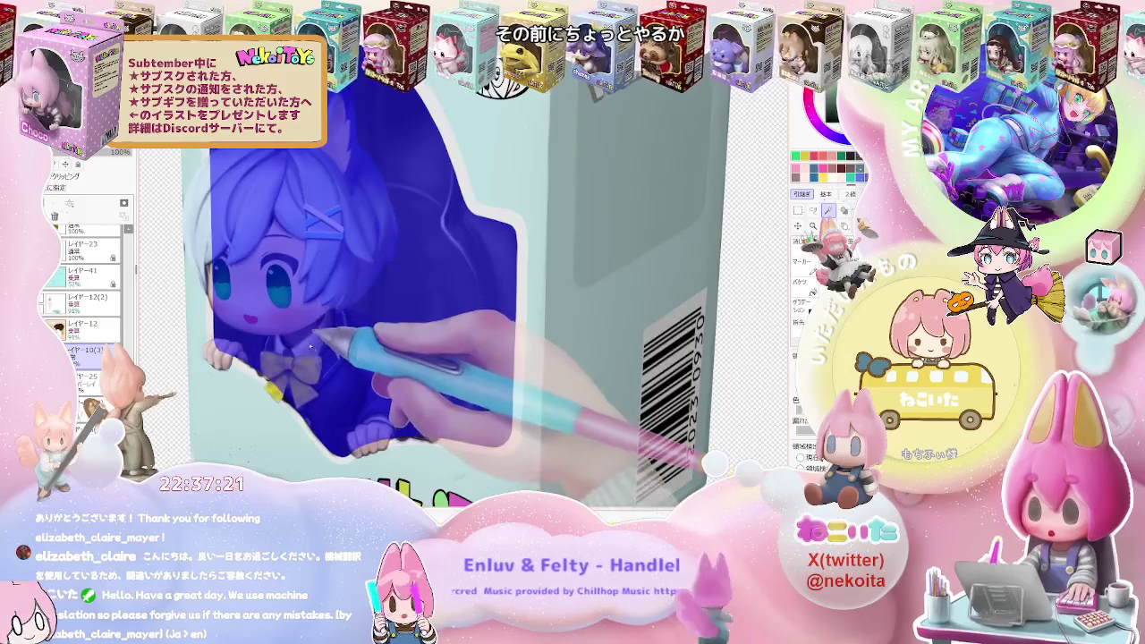
pyautogui.scroll(5, 85, 304)
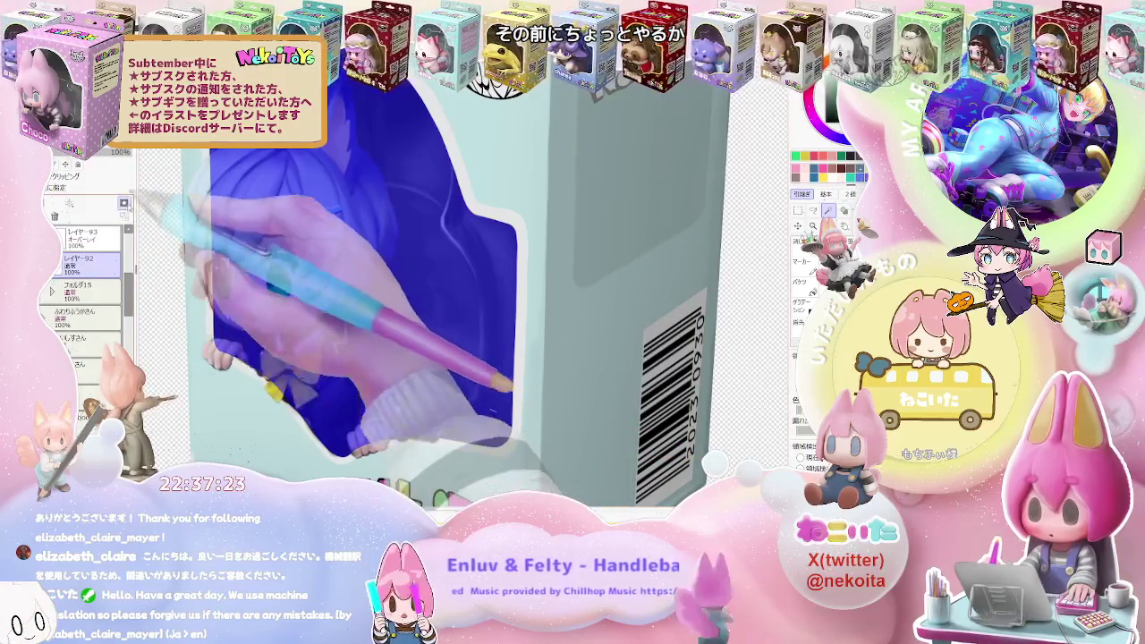
pyautogui.click(90, 264)
pyautogui.hotkey('ctrl', 'z')
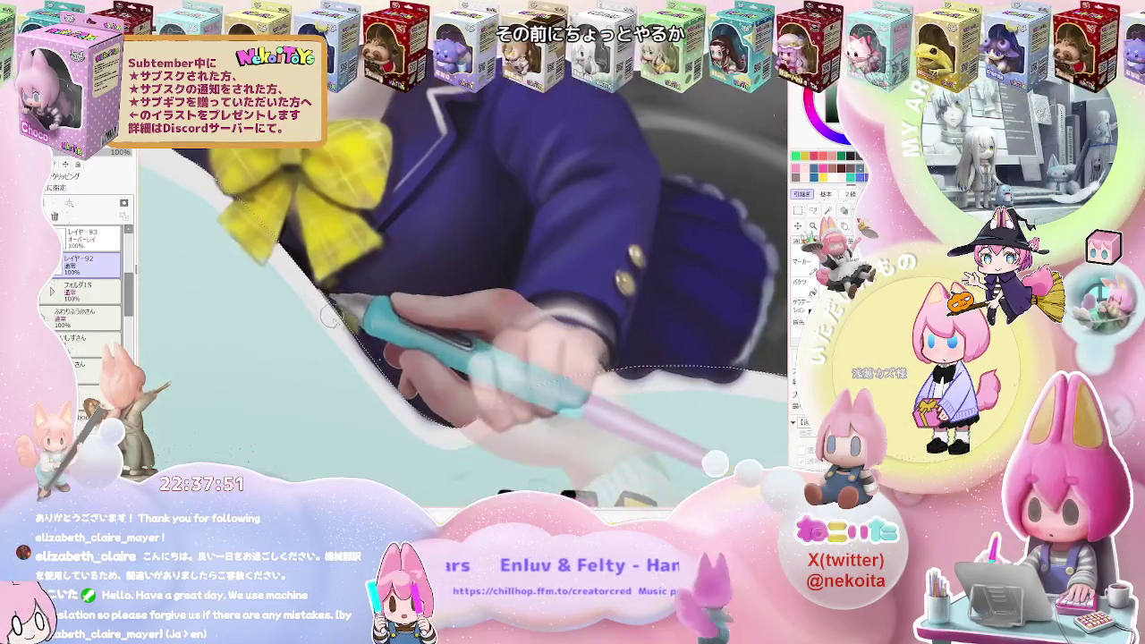
pyautogui.moveTo(617, 368); pyautogui.dragTo(487, 426)
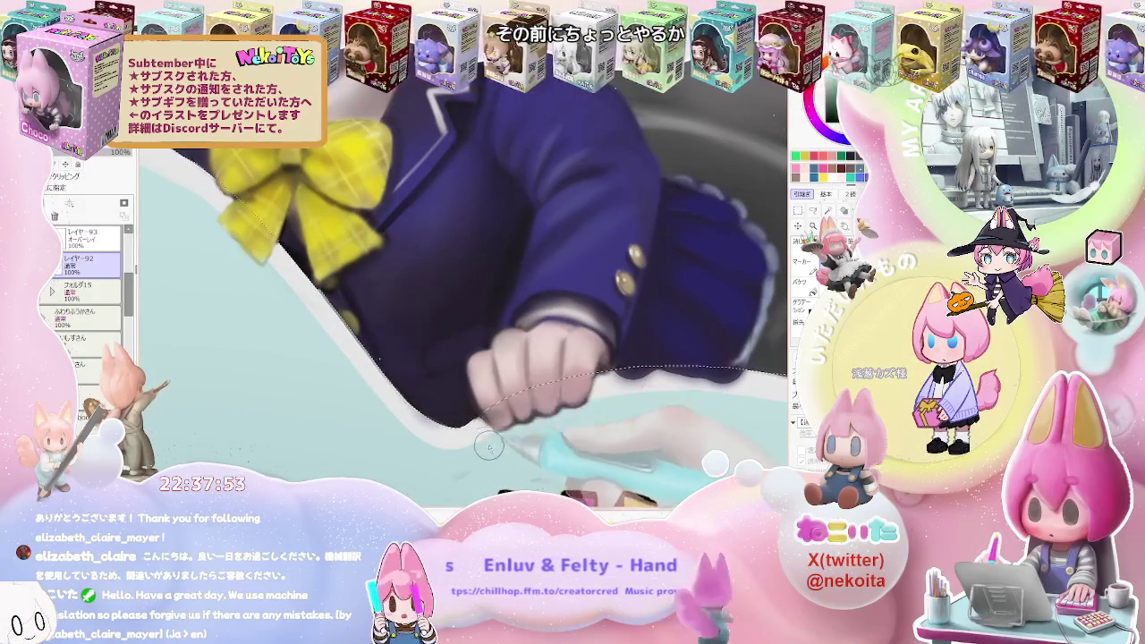
pyautogui.moveTo(651, 376); pyautogui.dragTo(759, 380)
pyautogui.scroll(-3, 711, 397)
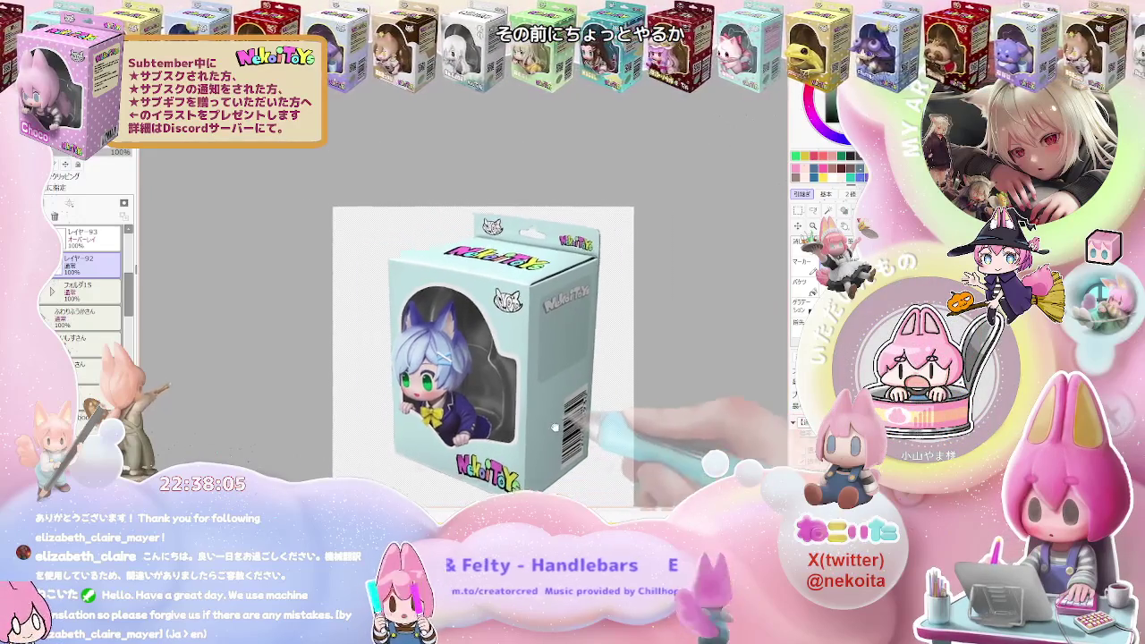
# Toggle the toy-box photo off and back on, then add new layer レイヤー94
pyautogui.scroll(-10, 85, 296)
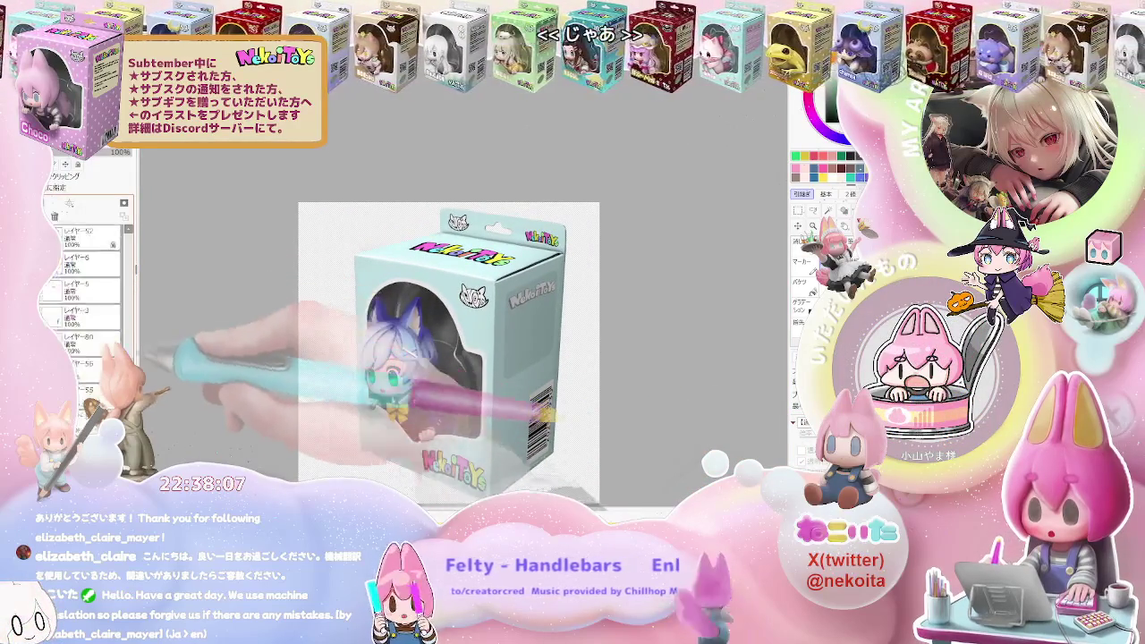
pyautogui.scroll(5, 85, 295)
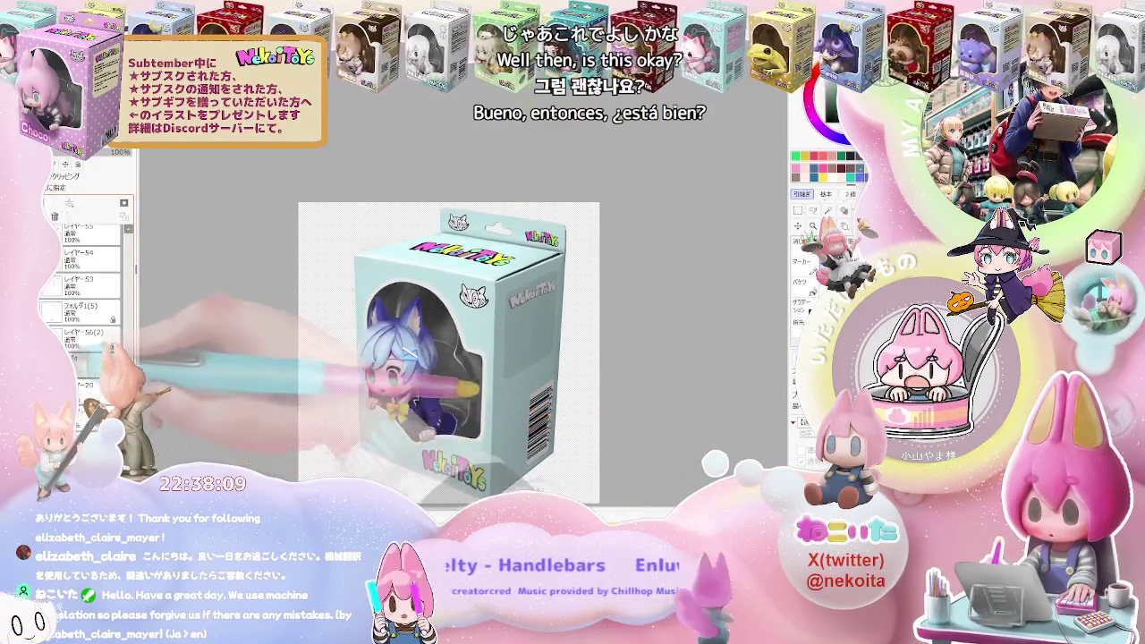
pyautogui.scroll(-5, 85, 295)
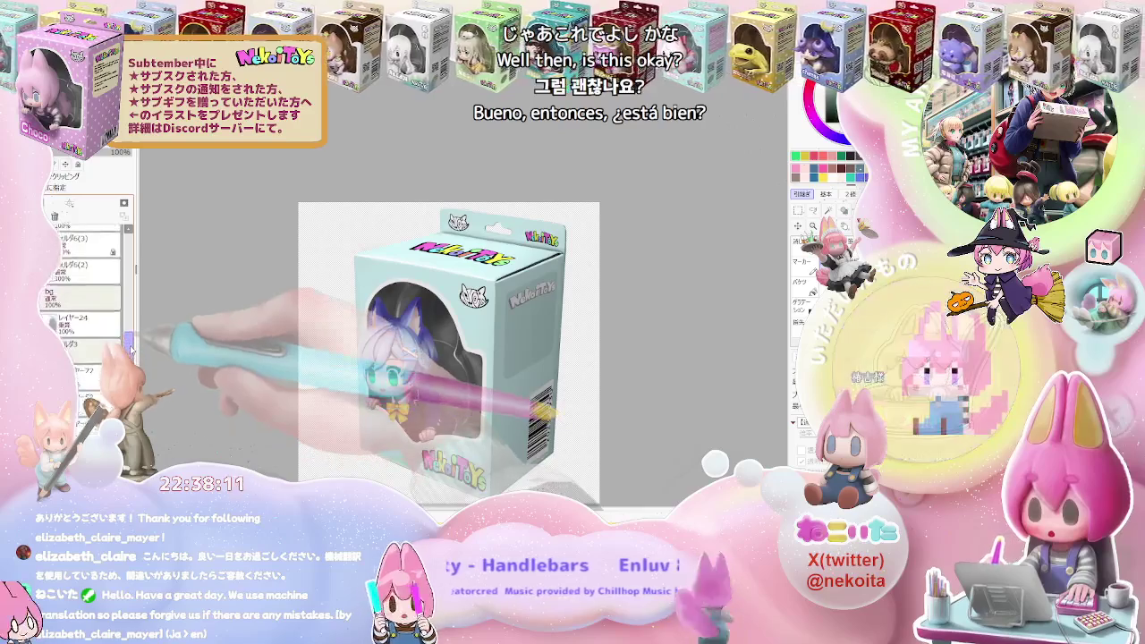
pyautogui.click(47, 306)
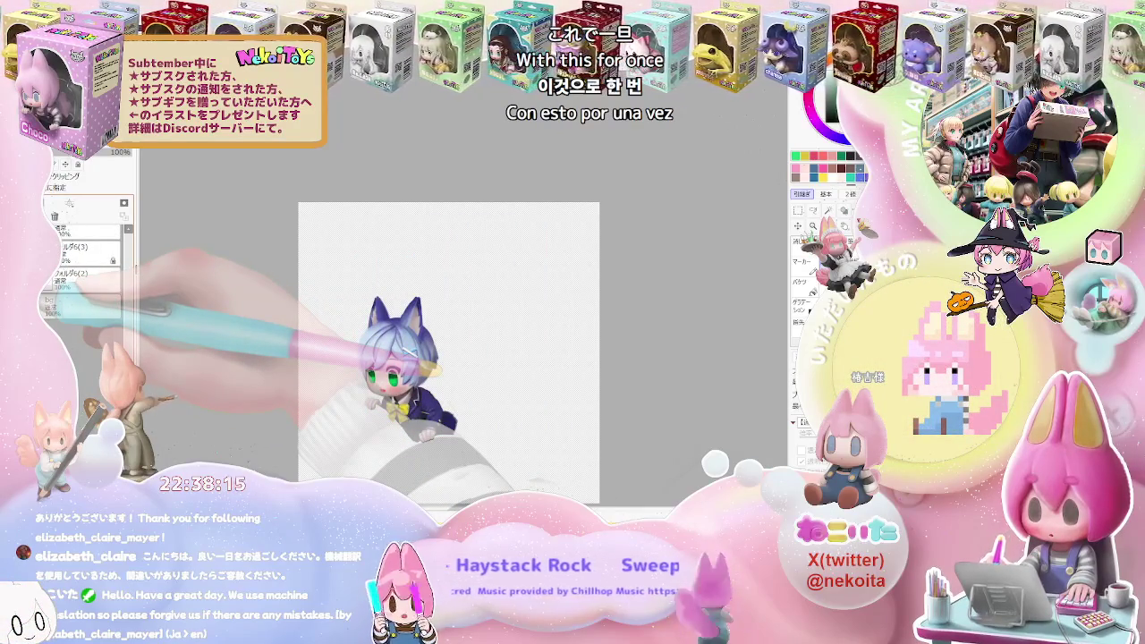
pyautogui.scroll(3, 85, 286)
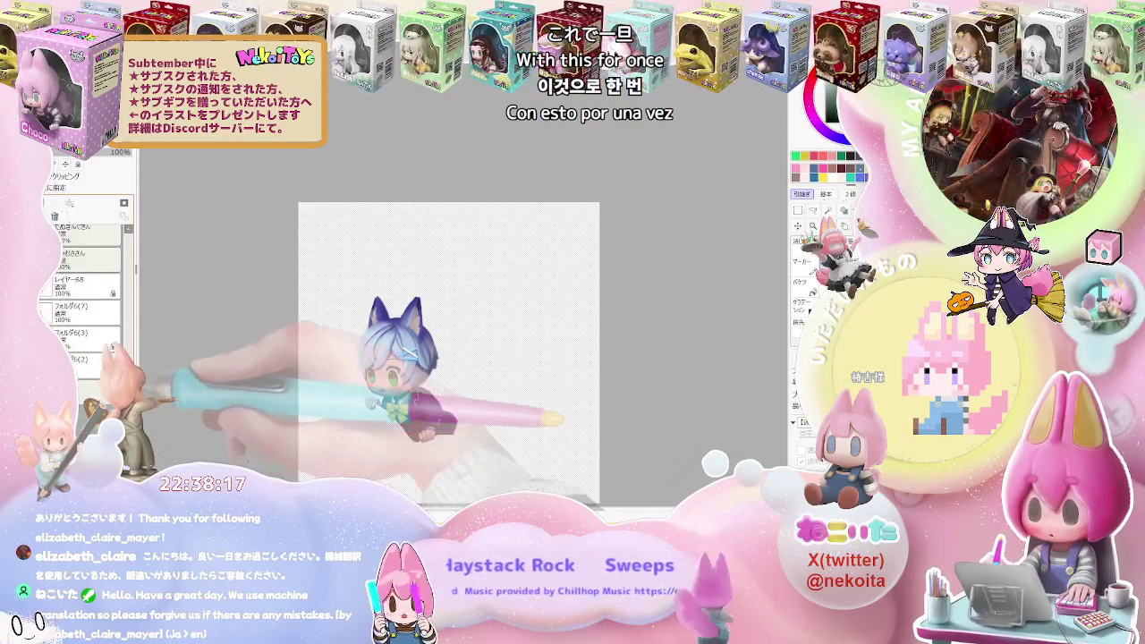
pyautogui.click(50, 306)
pyautogui.scroll(3, 85, 295)
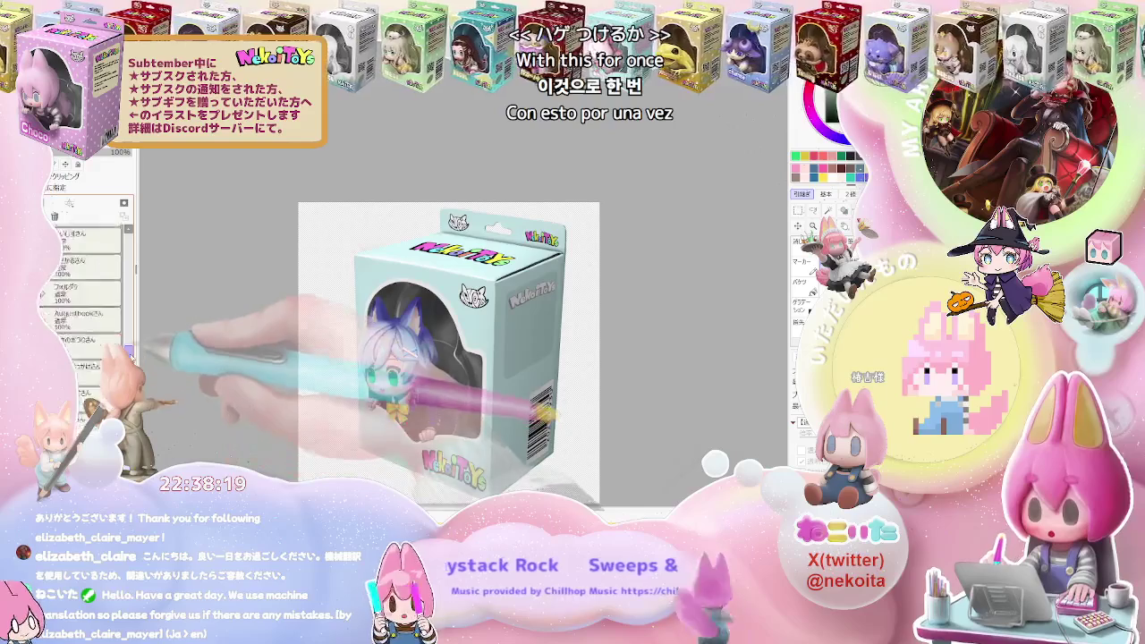
pyautogui.scroll(2, 85, 299)
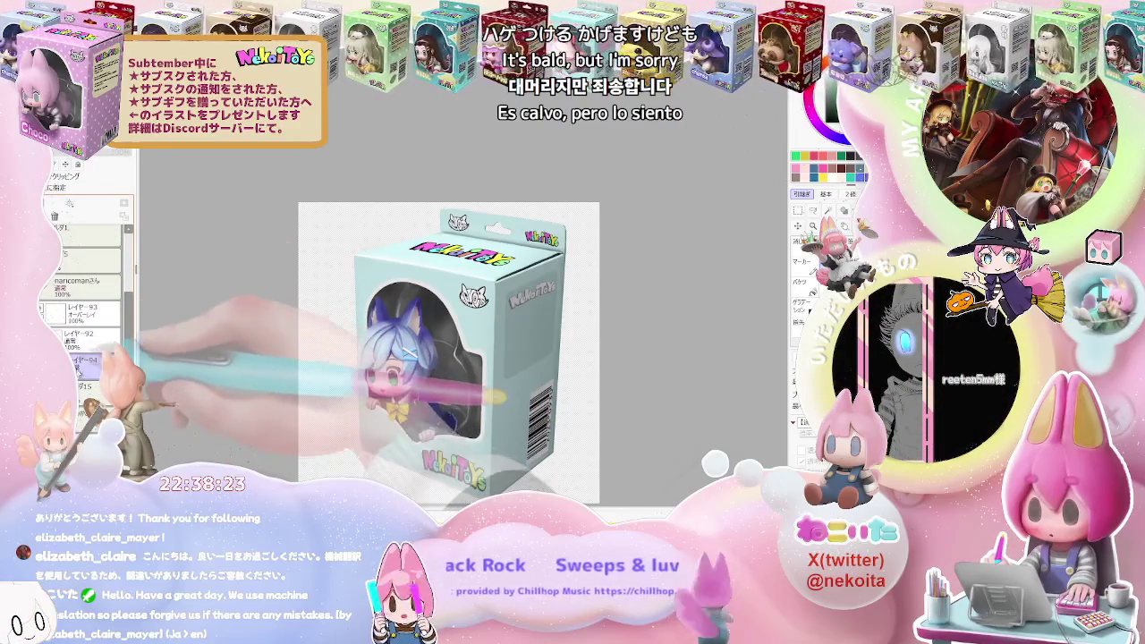
pyautogui.hotkey('ctrl', 'shift', 'n')
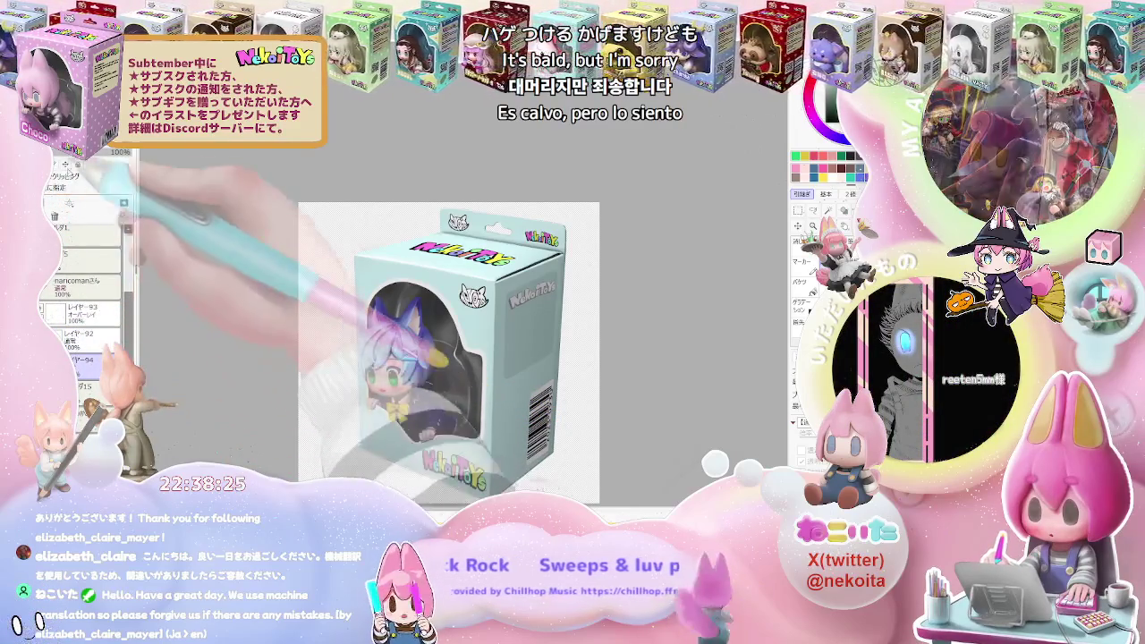
# Zoom in on the figure's face and hands, then back out to the whole box top
pyautogui.hotkey('ctrl', '+')
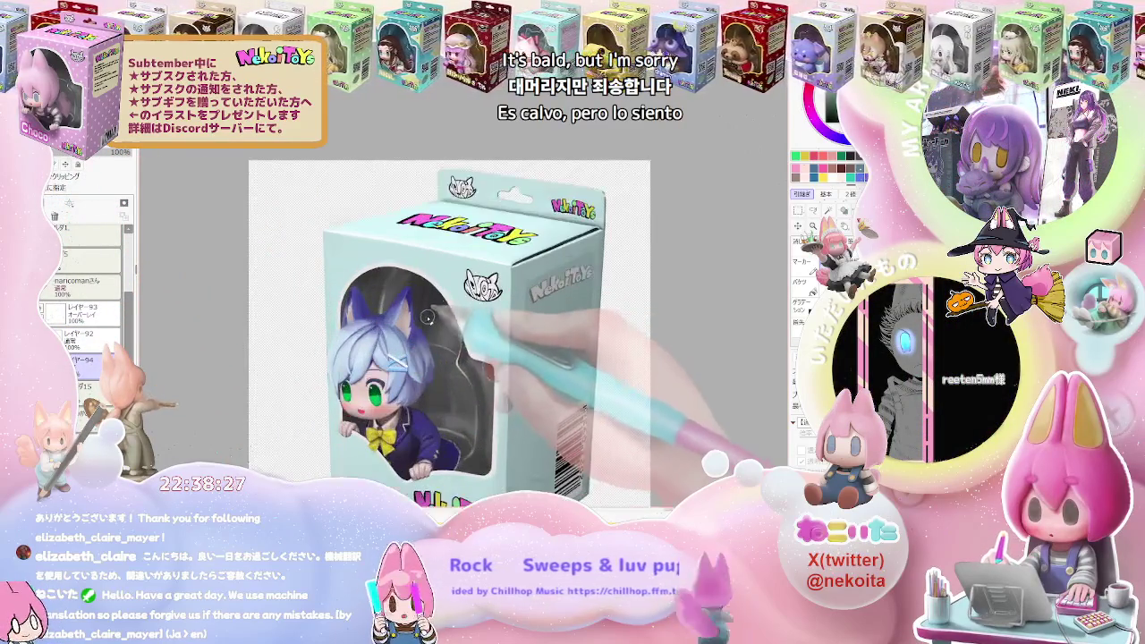
pyautogui.hotkey('ctrl', '+')
pyautogui.hotkey('ctrl', '+')
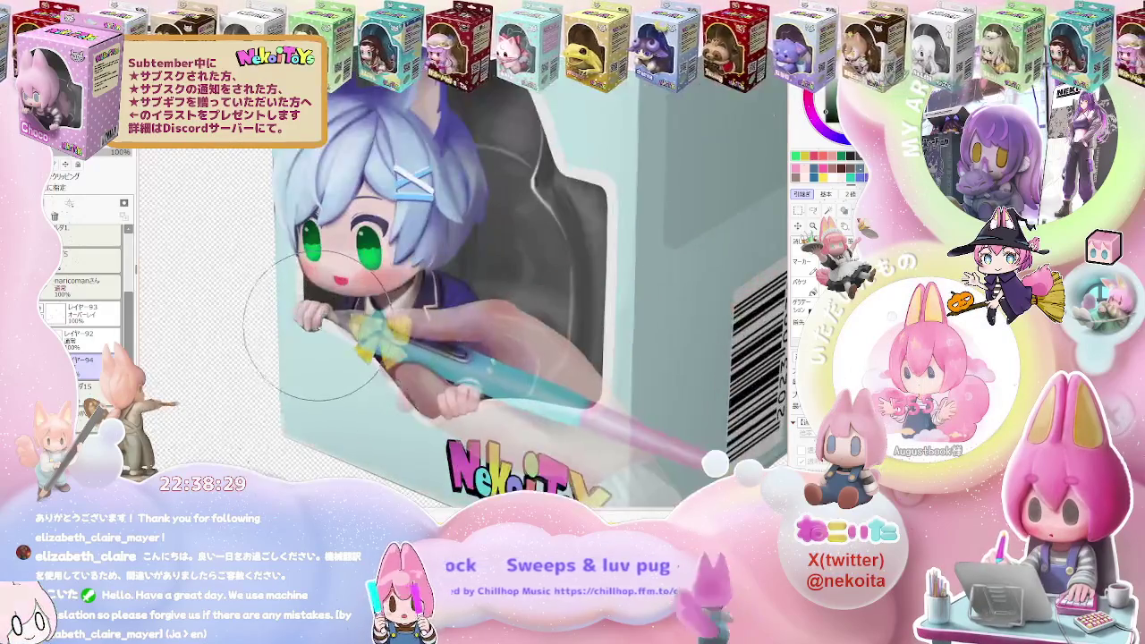
pyautogui.hotkey('ctrl', '+')
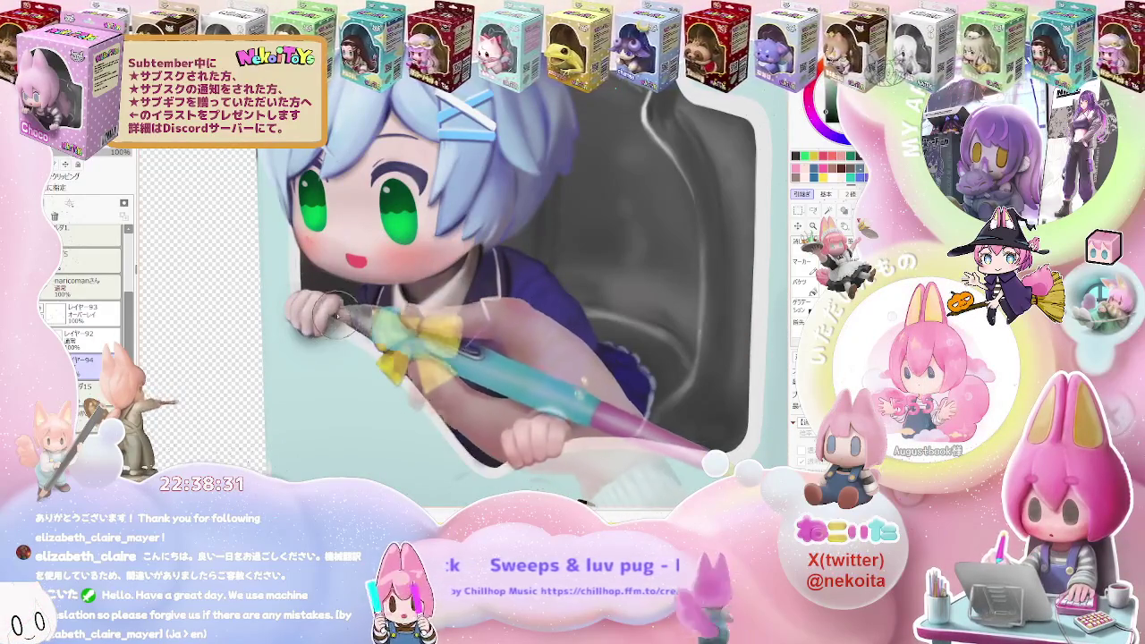
pyautogui.hotkey('ctrl', '-')
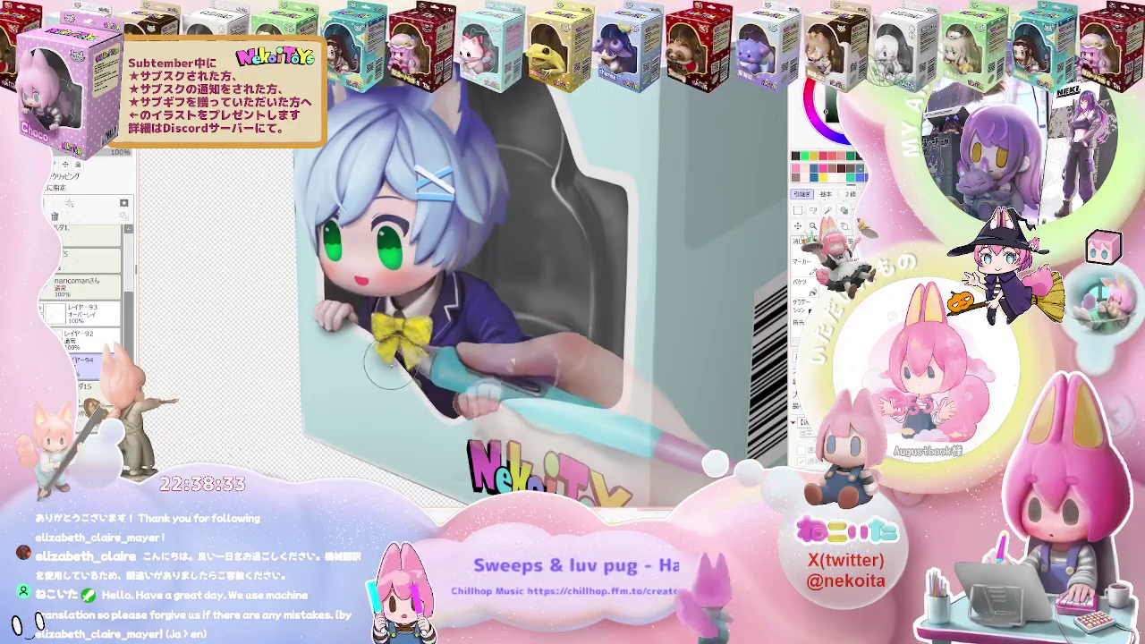
pyautogui.hotkey('ctrl', '-')
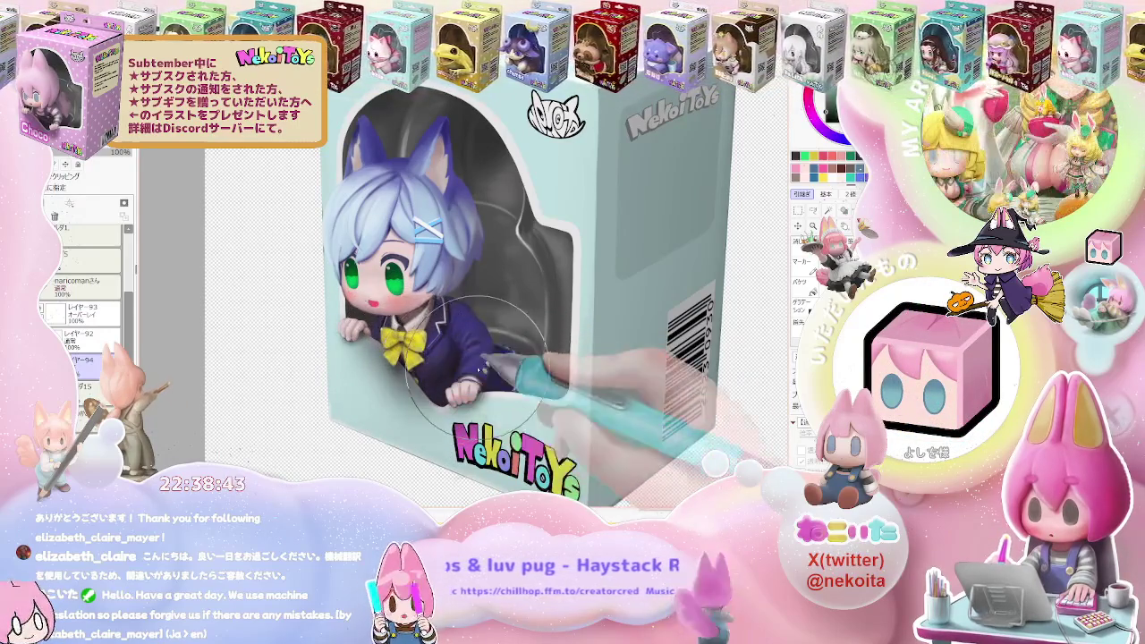
# Mirror the view and hide the toy-box photo, leaving only the chibi figure
pyautogui.press('h')
pyautogui.scroll(2, 560, 374)
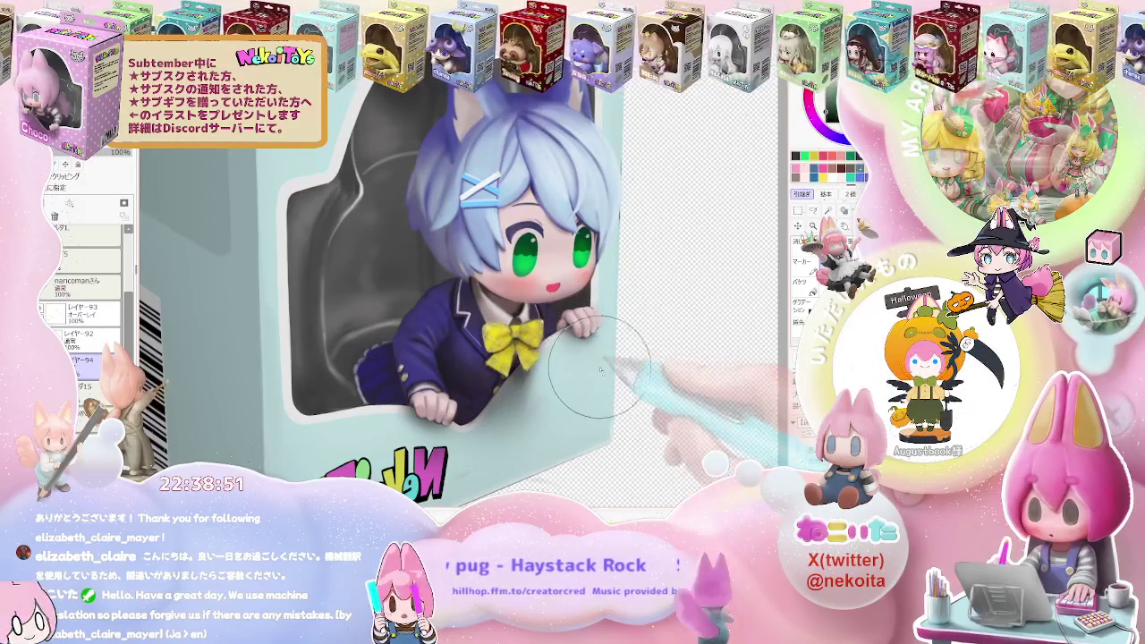
pyautogui.scroll(-1, 490, 465)
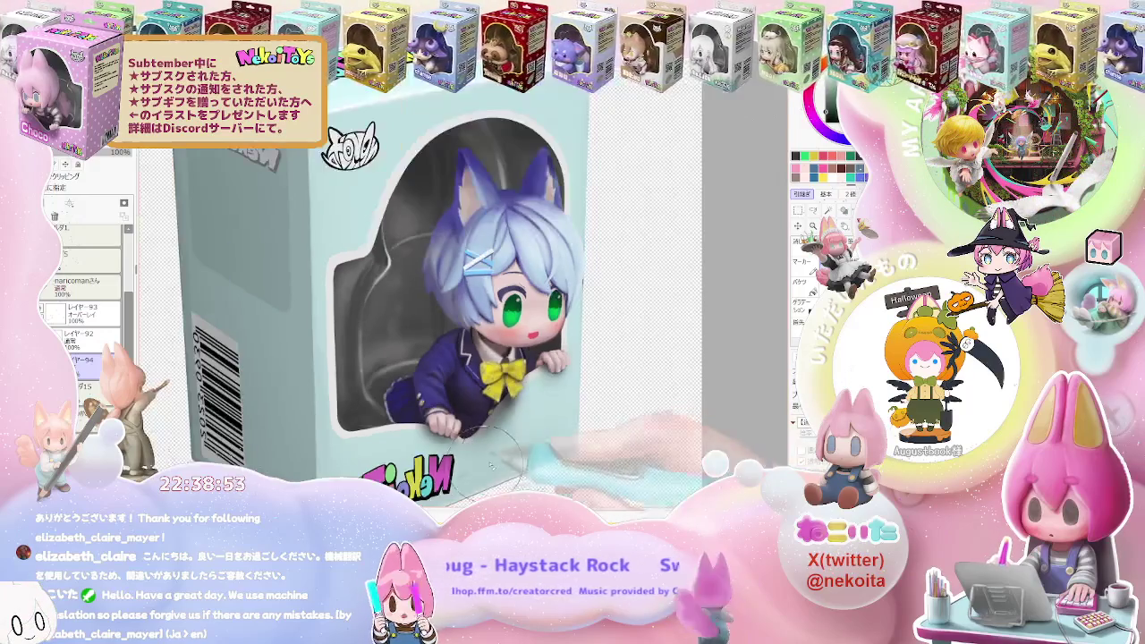
pyautogui.scroll(-1, 523, 427)
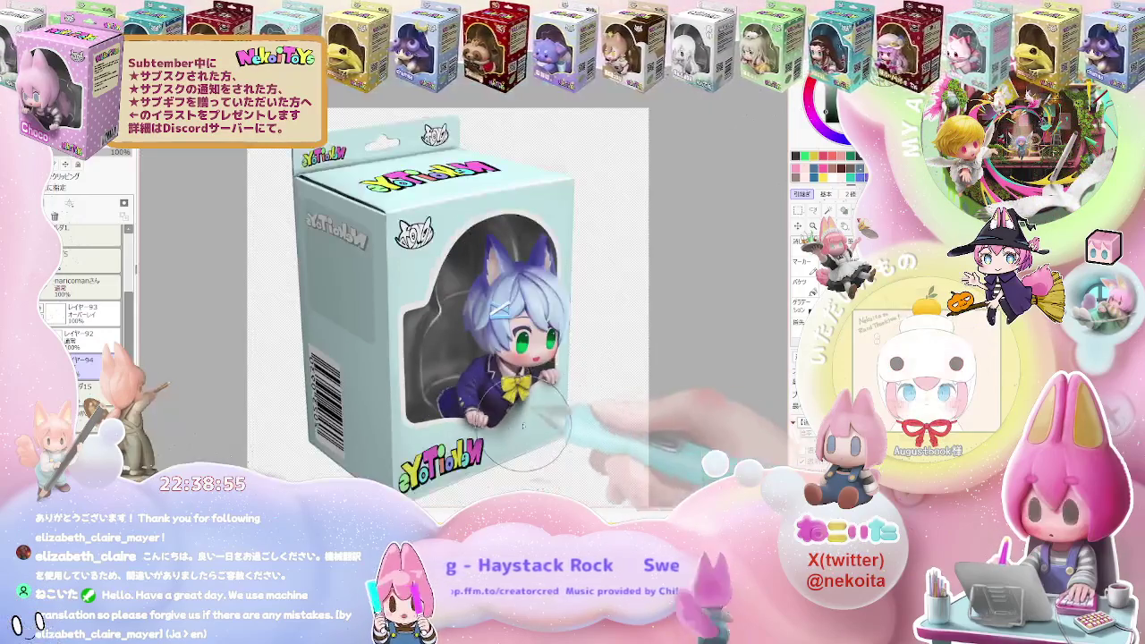
pyautogui.scroll(-1, 528, 429)
pyautogui.scroll(-1, 543, 441)
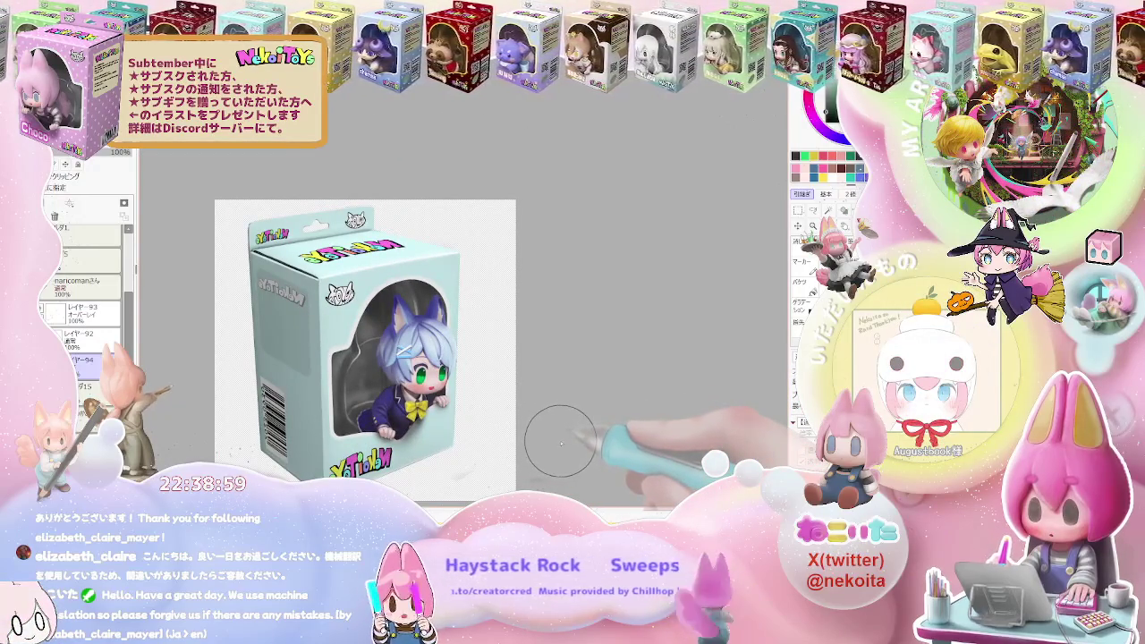
pyautogui.scroll(-3, 85, 286)
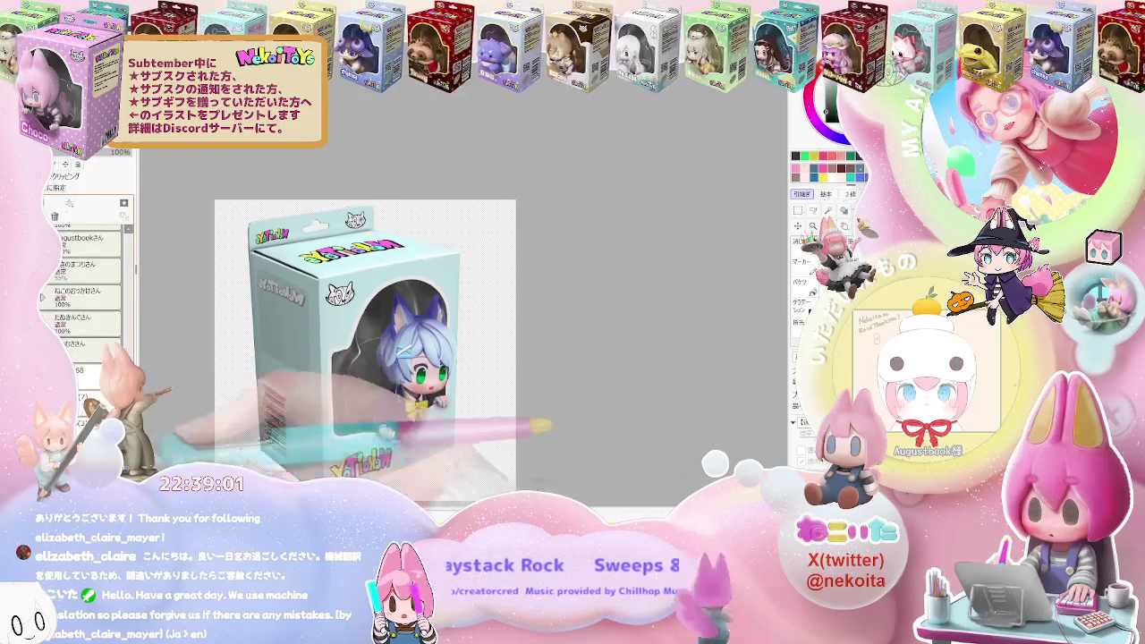
pyautogui.hotkey('ctrl', 'z')
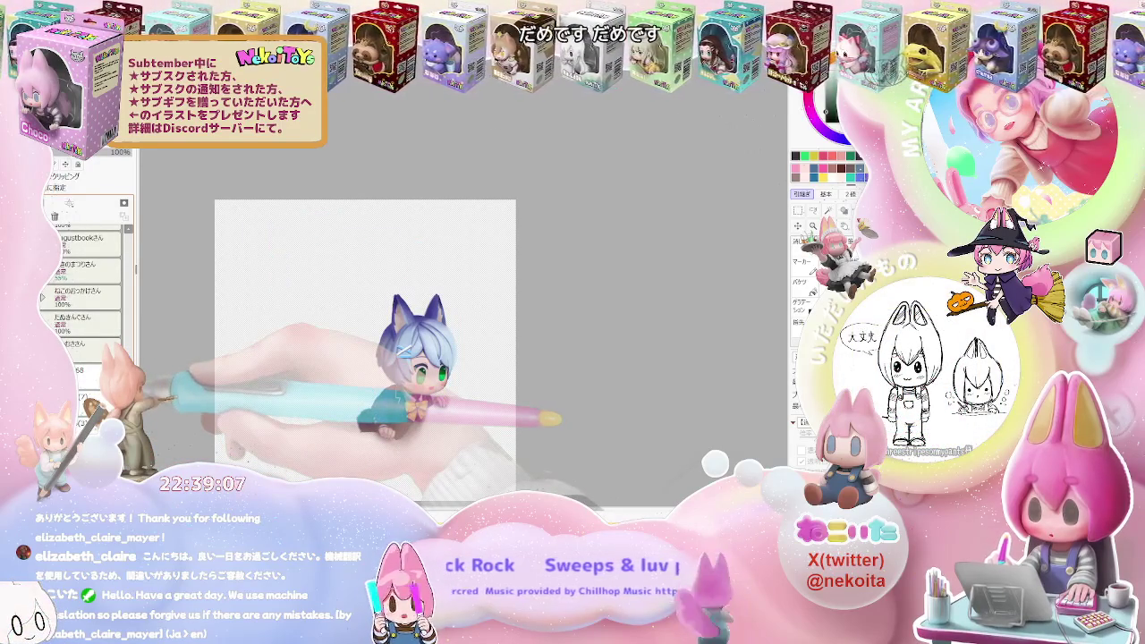
# Recentre the view on the figure and switch over to Photoshop
pyautogui.scroll(5, 85, 295)
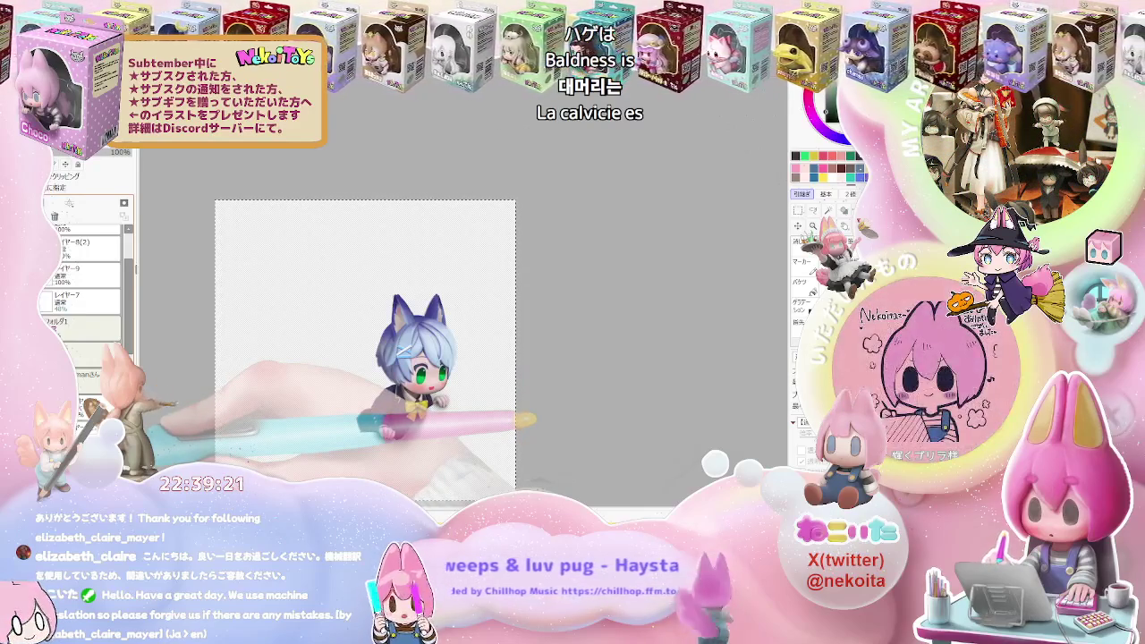
pyautogui.moveTo(358, 358); pyautogui.dragTo(555, 358)
pyautogui.hotkey('ctrl', '-')
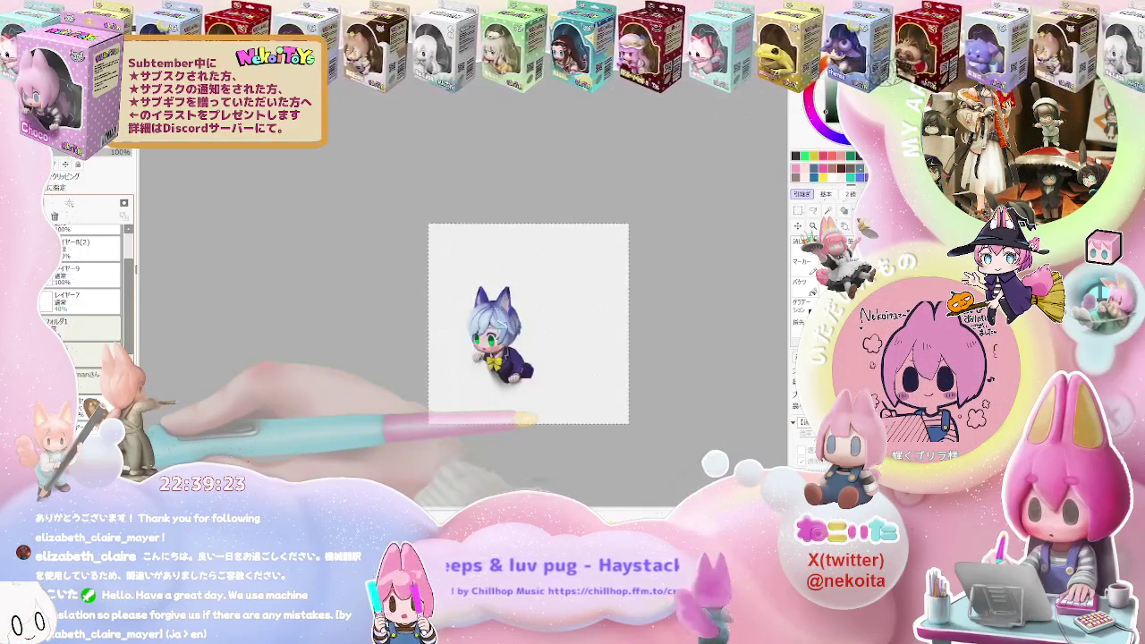
pyautogui.hotkey('ctrl', '+')
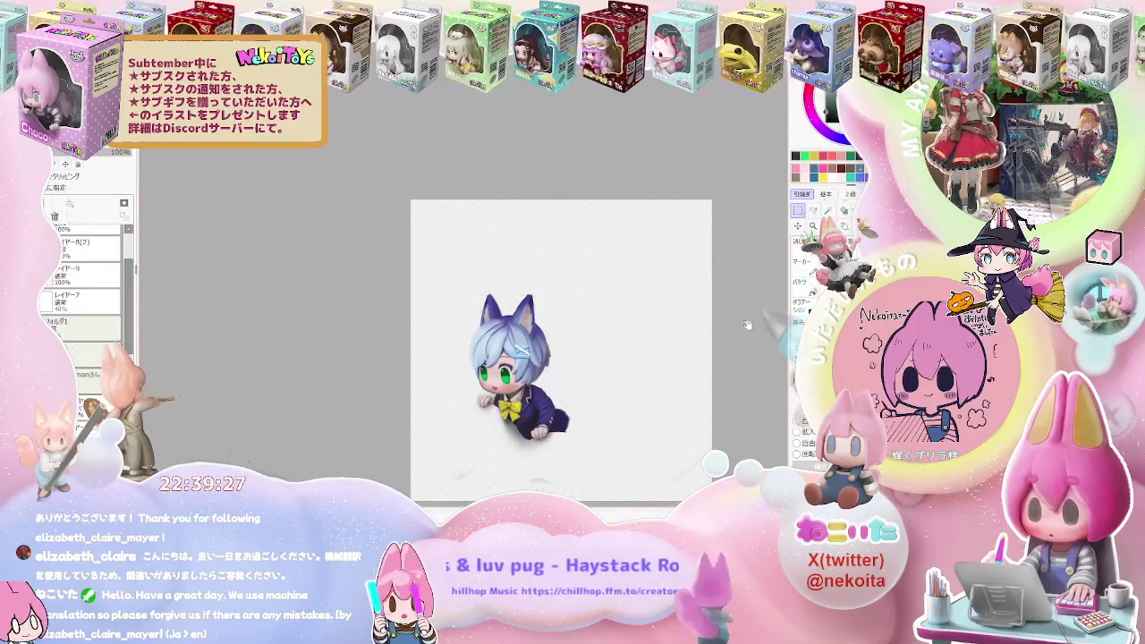
pyautogui.moveTo(750, 263); pyautogui.dragTo(582, 191)
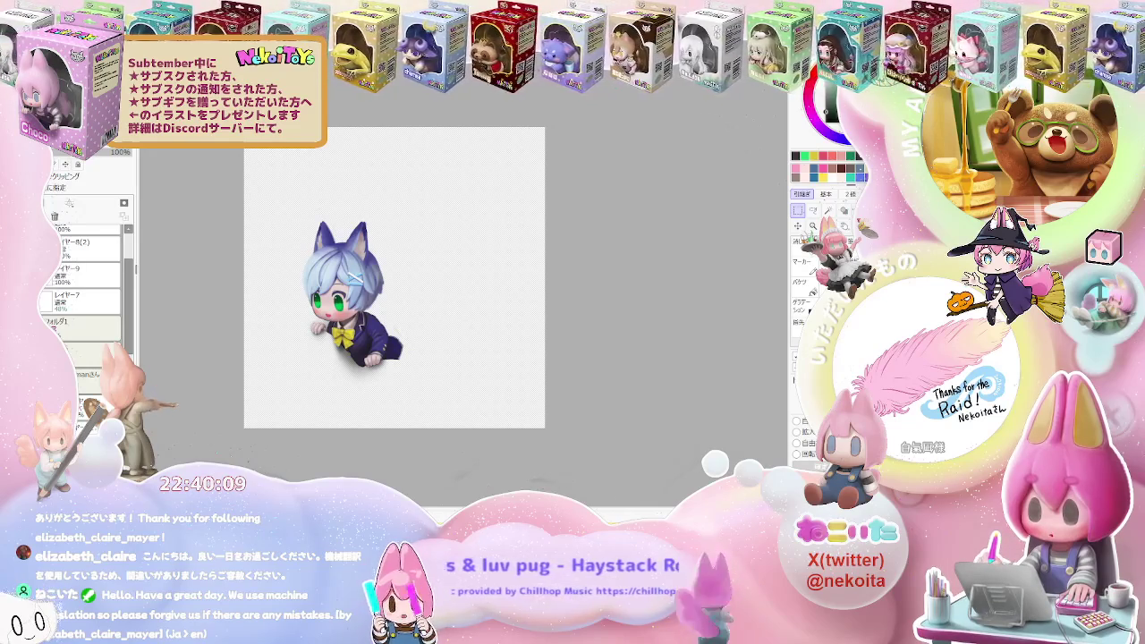
pyautogui.hotkey('alt', 'Tab')
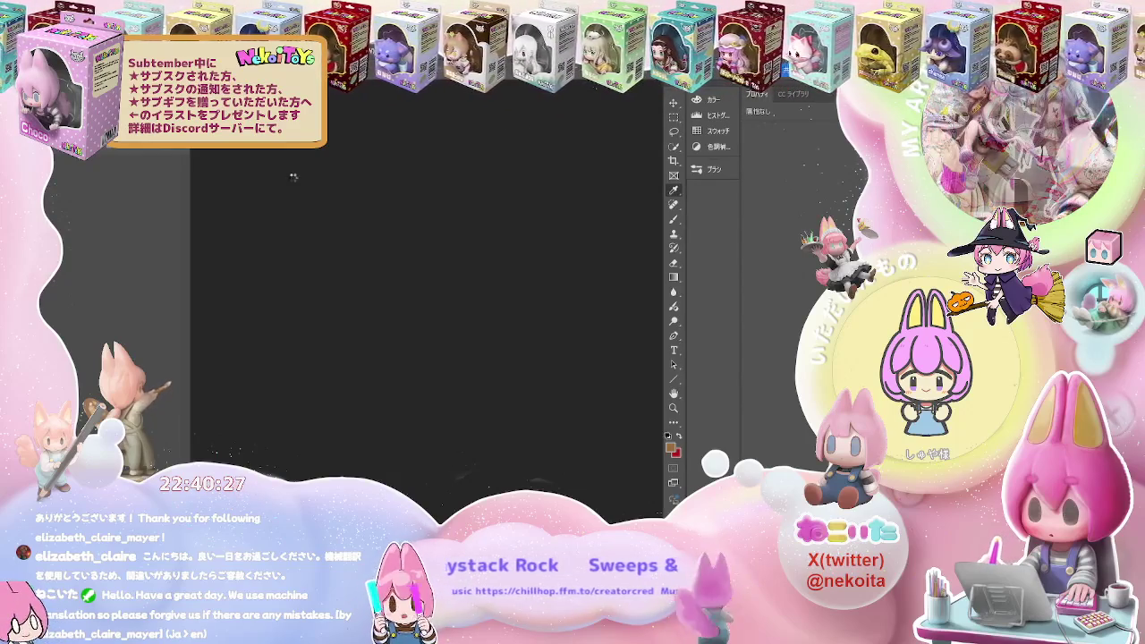
# Select the mockup's linked smart object layer and refresh it with the blue-haired figure
pyautogui.hotkey('ctrl', '+')
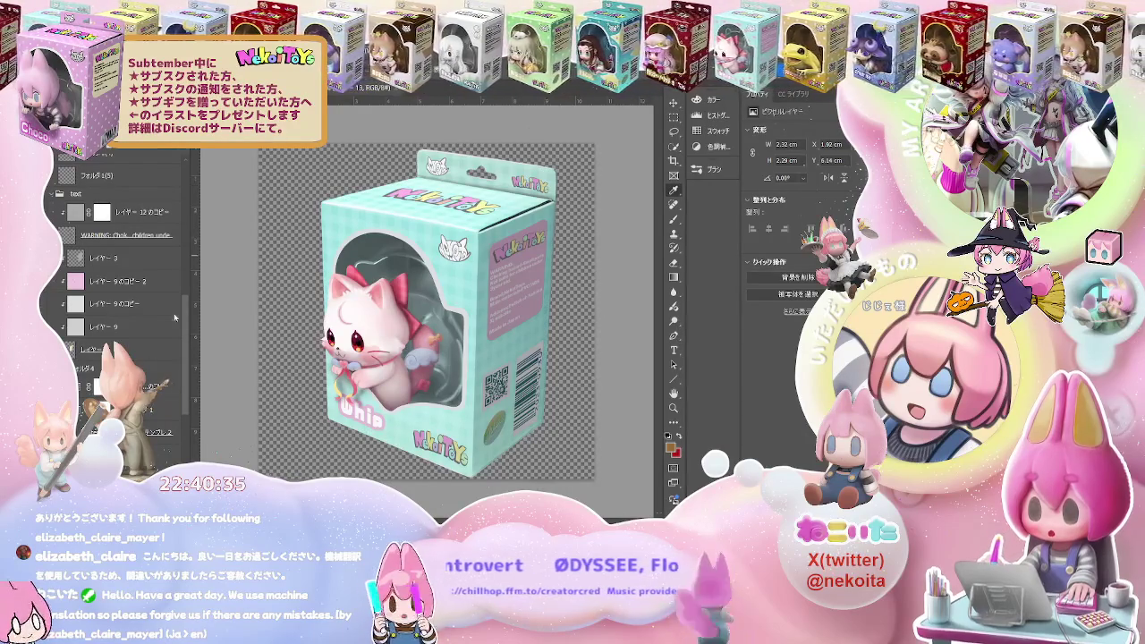
pyautogui.click(159, 432)
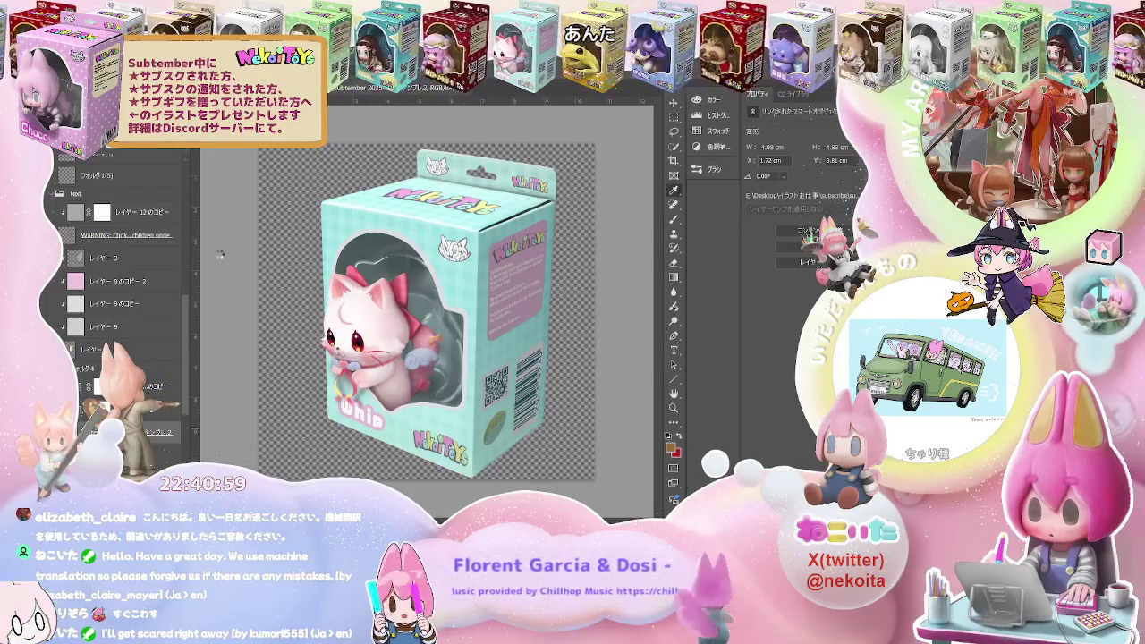
pyautogui.hotkey('ctrl', 'Tab')
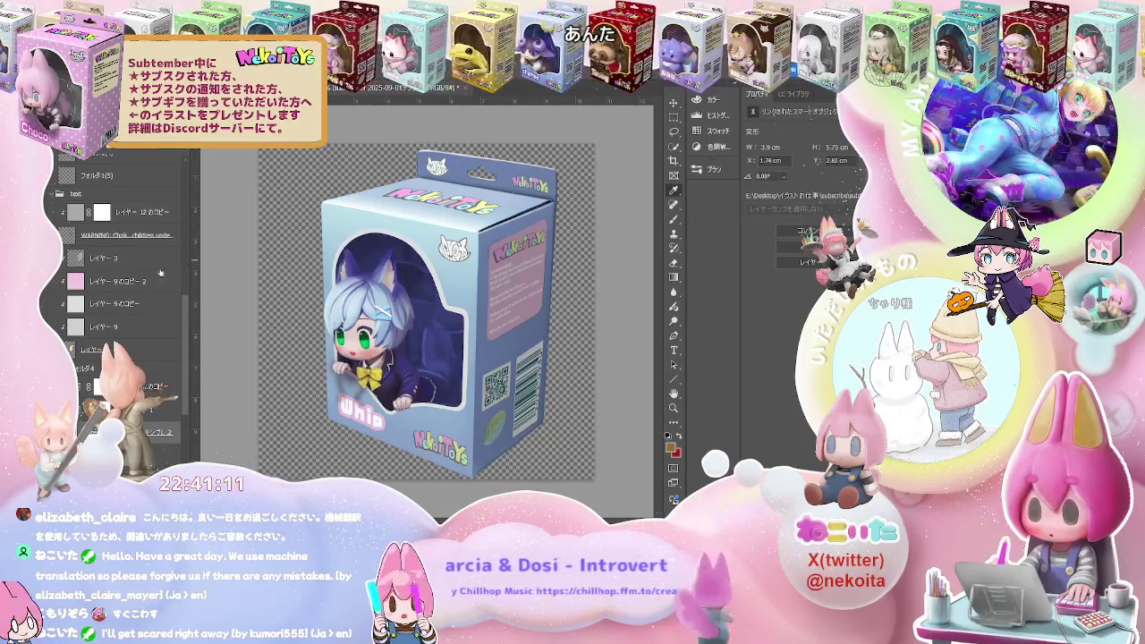
# Move the box's shadow down and left so it sits behind the figure's lower body
pyautogui.scroll(2, 103, 305)
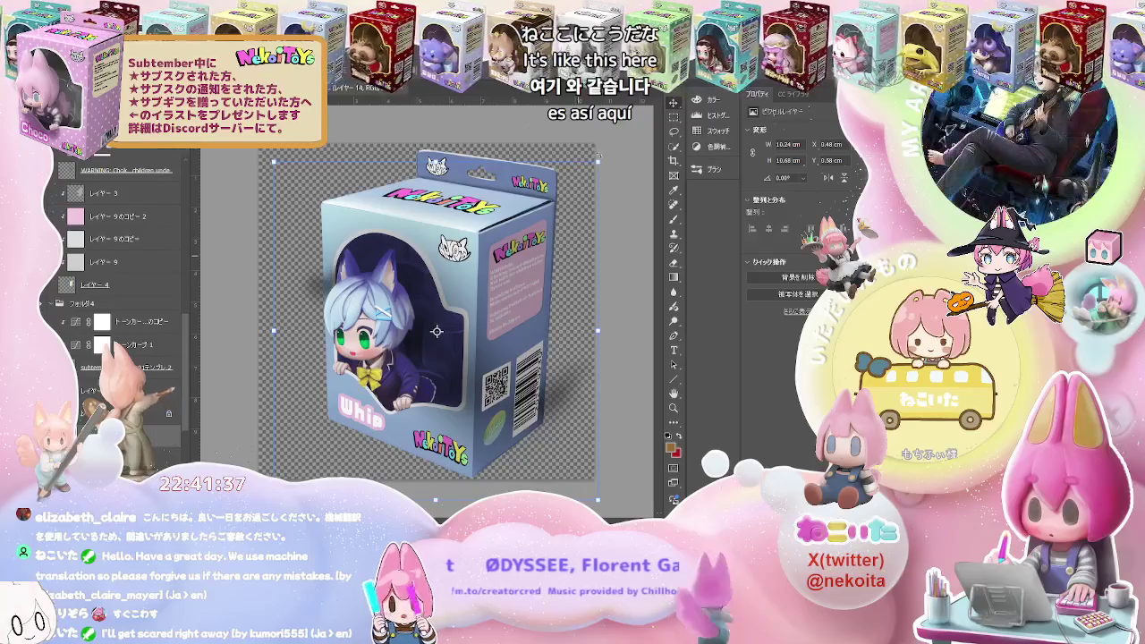
pyautogui.moveTo(437, 331); pyautogui.dragTo(317, 456)
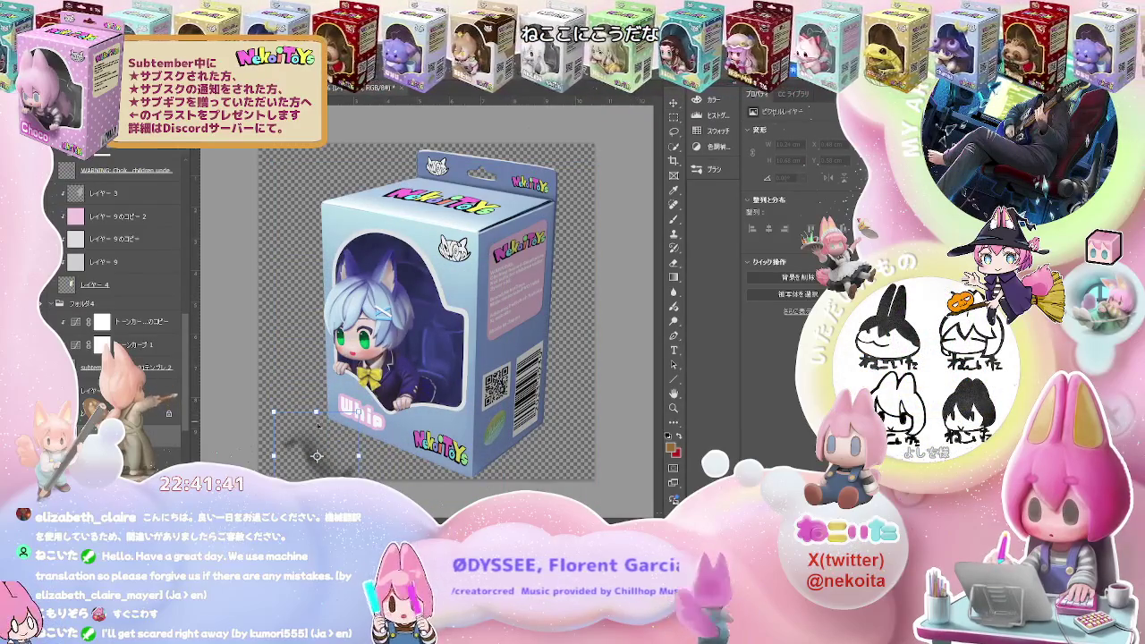
pyautogui.moveTo(317, 457); pyautogui.dragTo(365, 401)
# Nudge and slightly enlarge the cat-eared figure inside the box window, apply, and zoom out to fit
pyautogui.moveTo(367, 391); pyautogui.dragTo(368, 385)
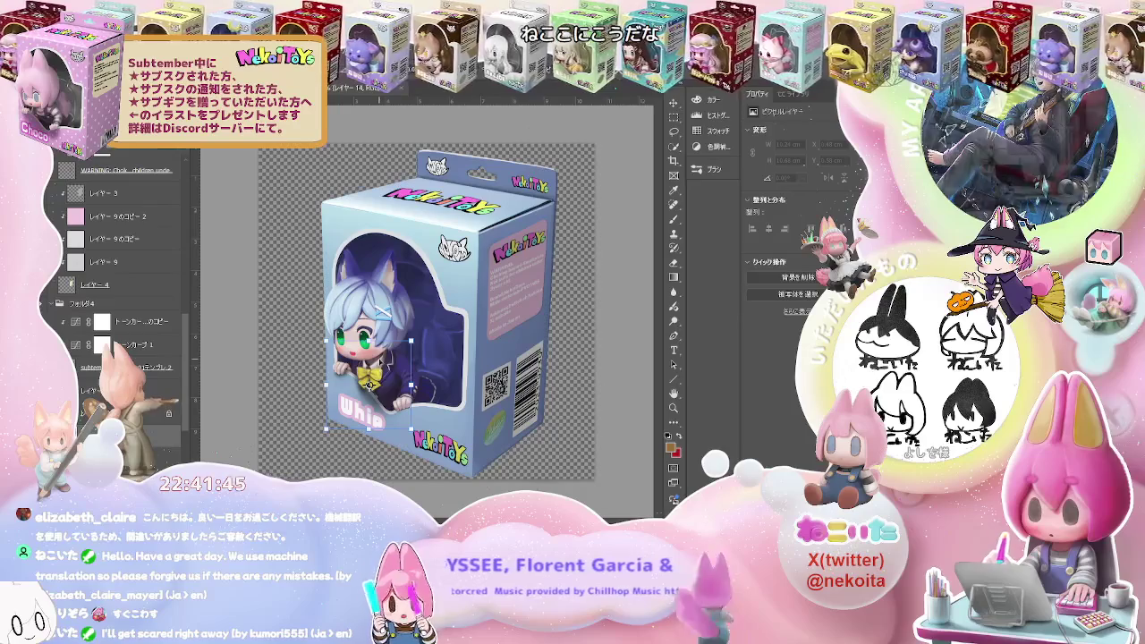
pyautogui.moveTo(369, 383); pyautogui.dragTo(370, 381)
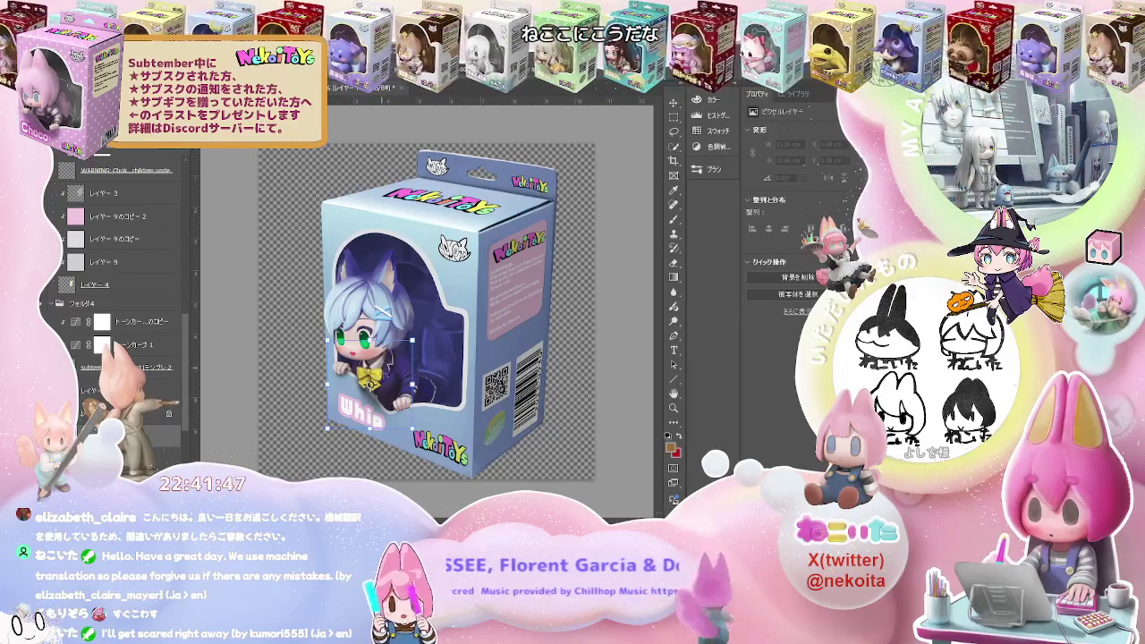
pyautogui.scroll(3, 369, 383)
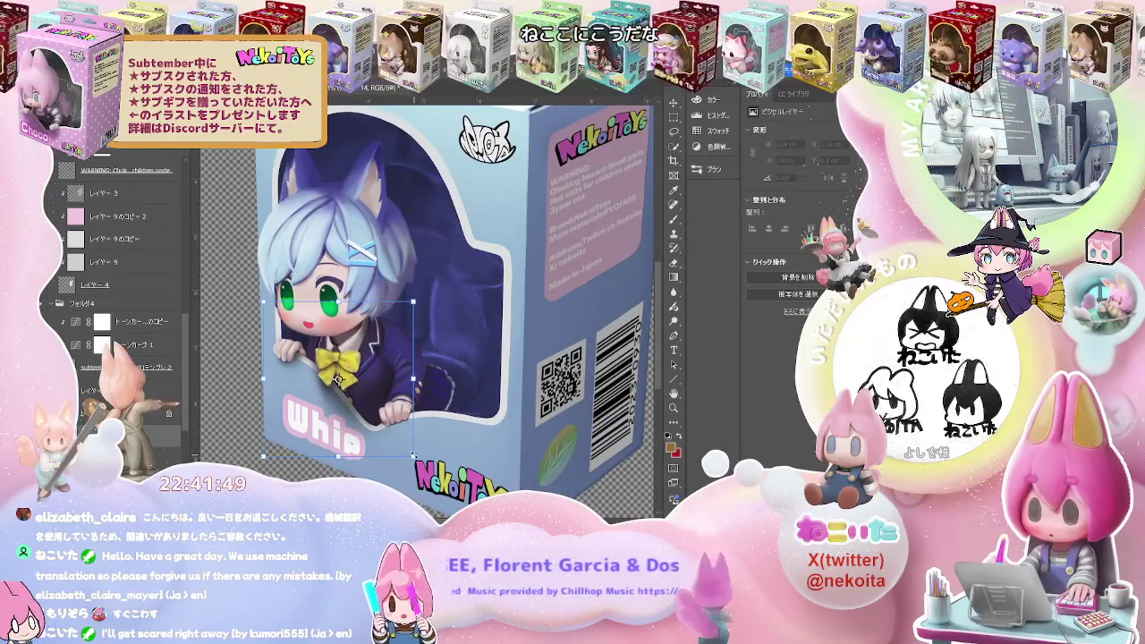
pyautogui.moveTo(339, 380); pyautogui.dragTo(343, 385)
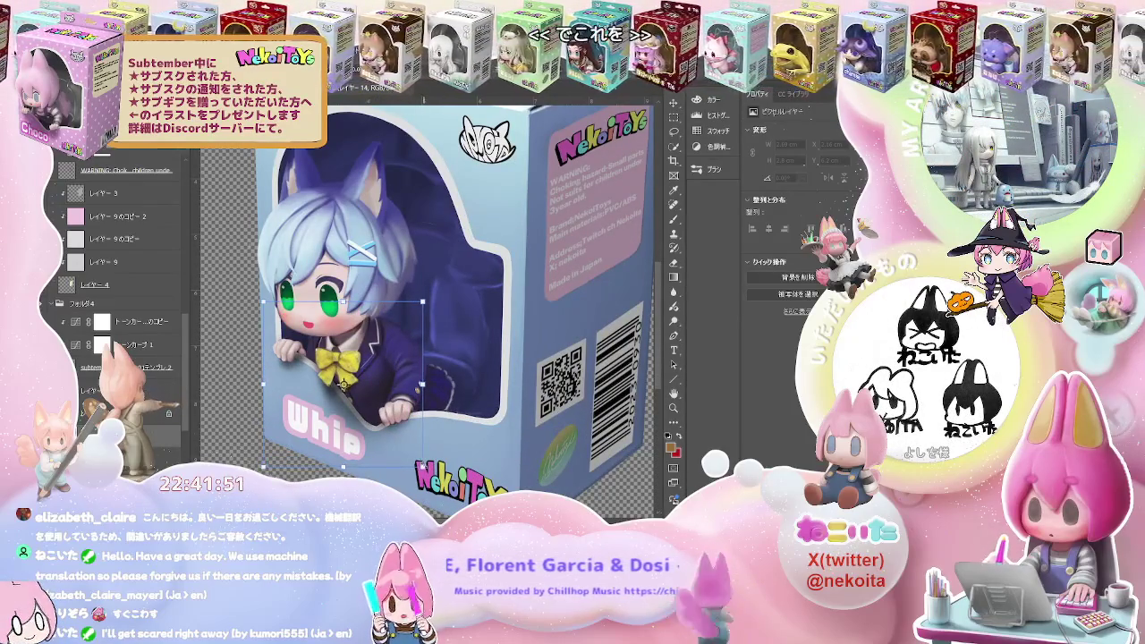
pyautogui.press('Up')
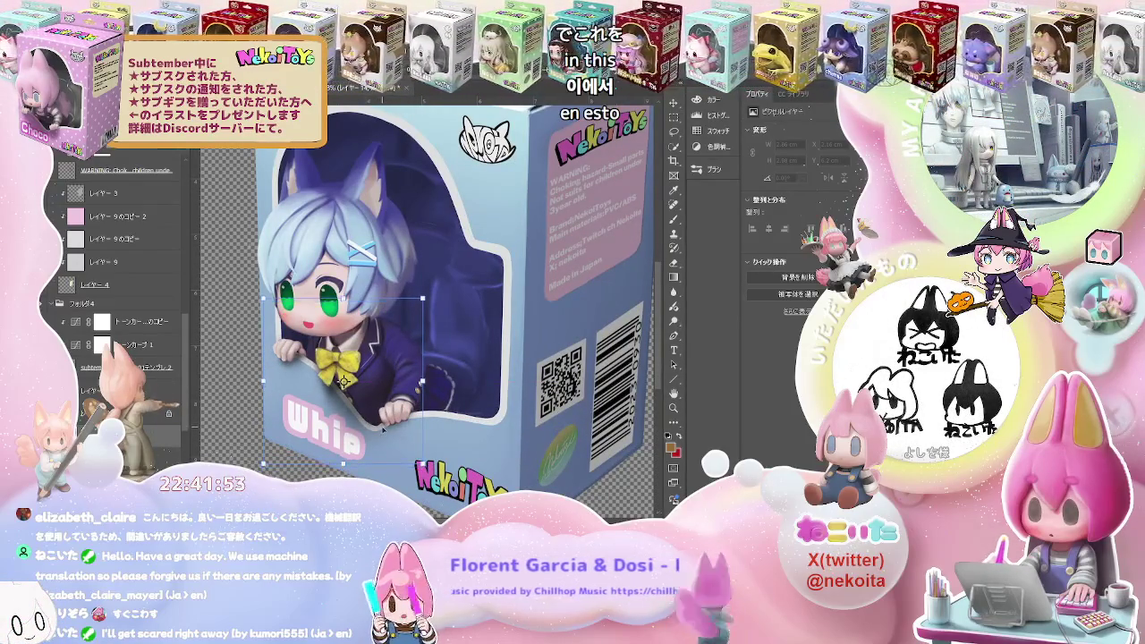
pyautogui.moveTo(383, 430); pyautogui.dragTo(383, 429)
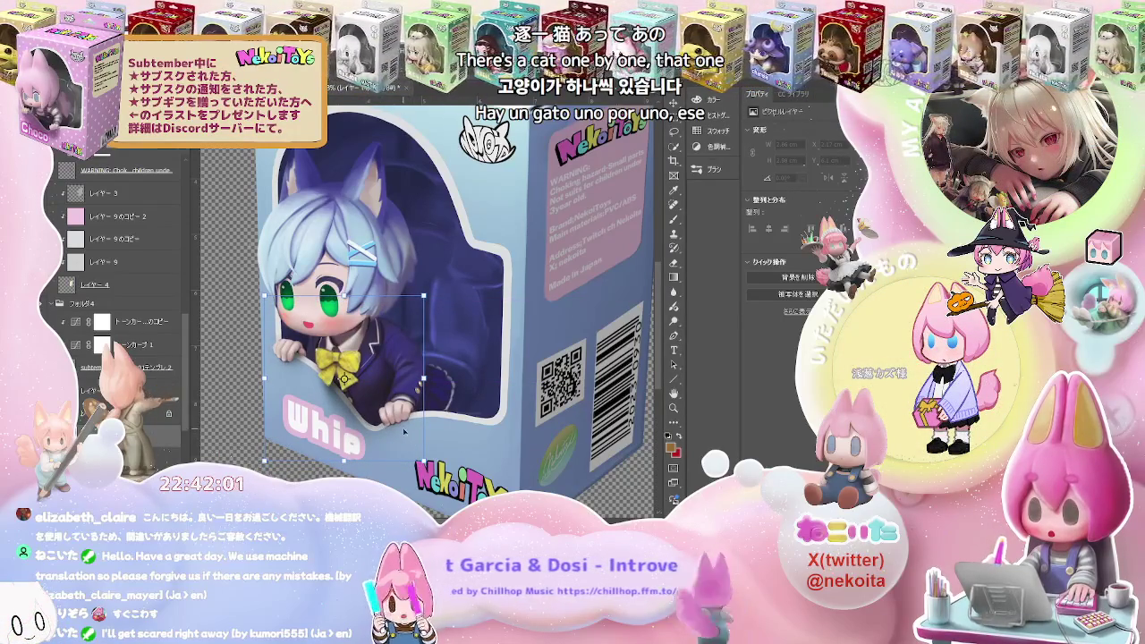
pyautogui.moveTo(417, 445); pyautogui.dragTo(407, 437)
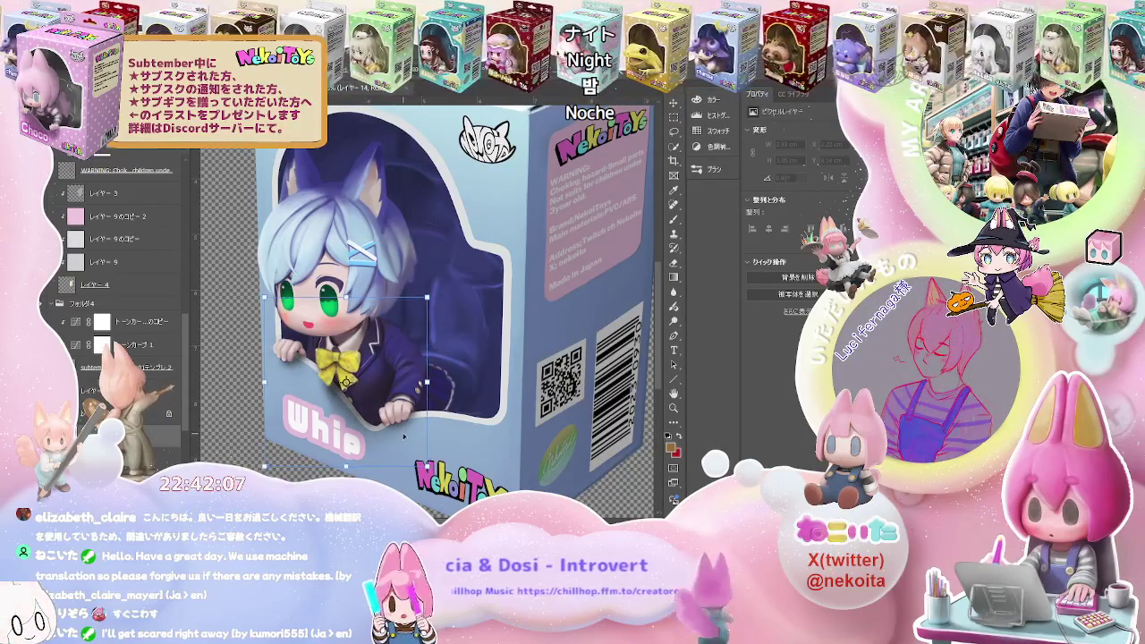
pyautogui.moveTo(404, 436); pyautogui.dragTo(401, 436)
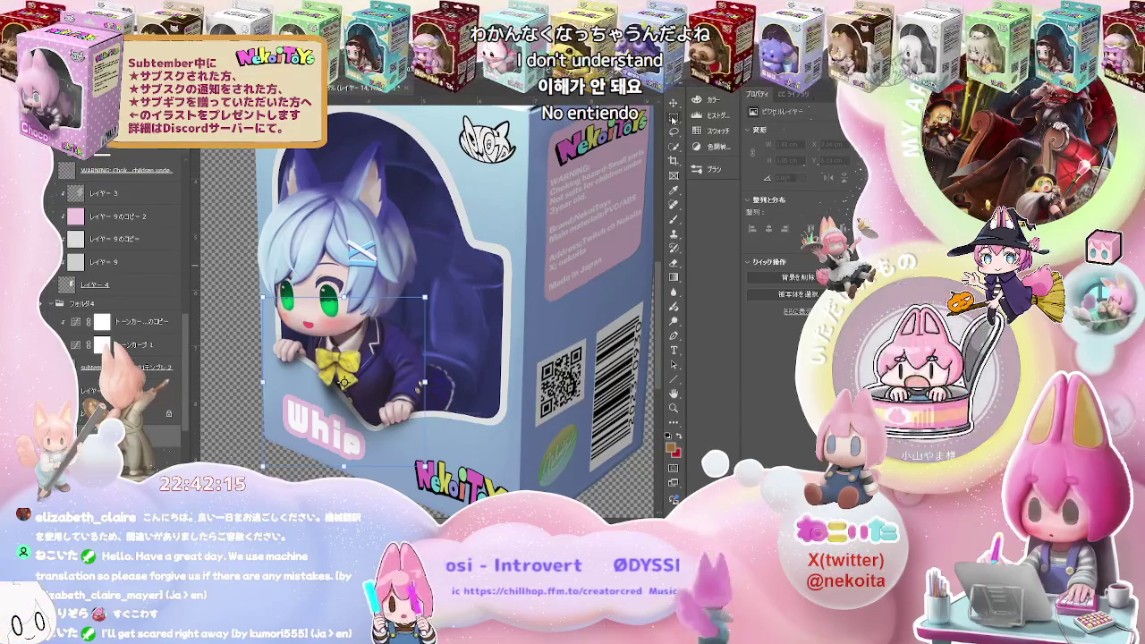
pyautogui.hotkey('ctrl', 'Tab')
pyautogui.hotkey('ctrl', '-')
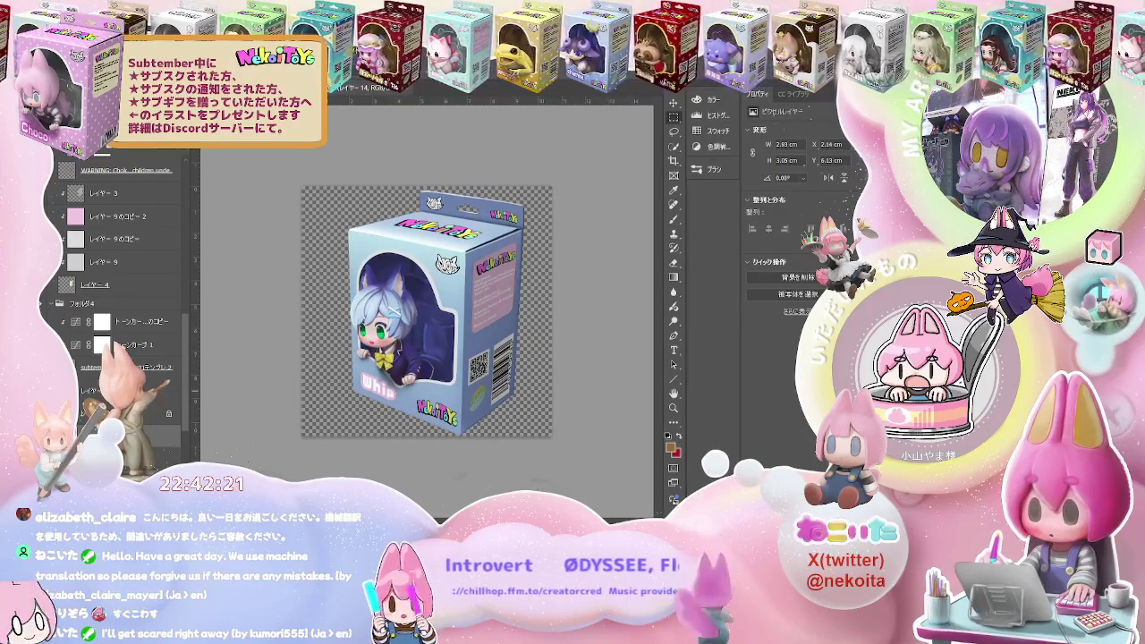
# Select the Whip name label text layer and switch to the Horizontal Type tool
pyautogui.scroll(-2, 116, 269)
pyautogui.scroll(-2, 116, 268)
pyautogui.scroll(-2, 116, 268)
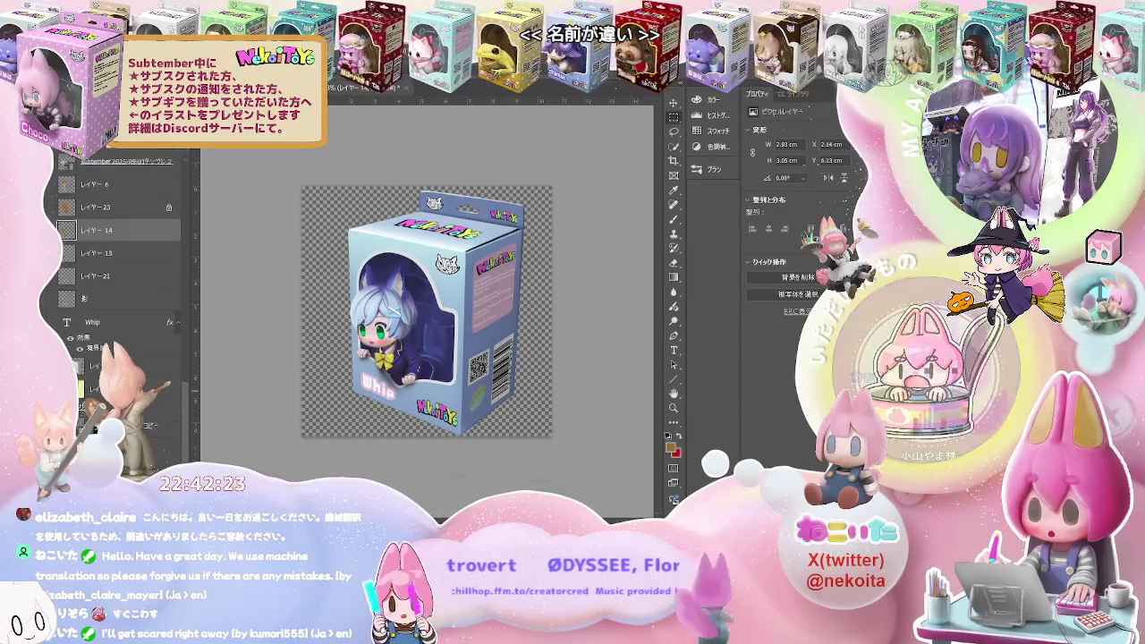
pyautogui.scroll(-2, 116, 268)
pyautogui.scroll(-2, 117, 268)
pyautogui.scroll(-2, 116, 269)
pyautogui.scroll(-2, 116, 268)
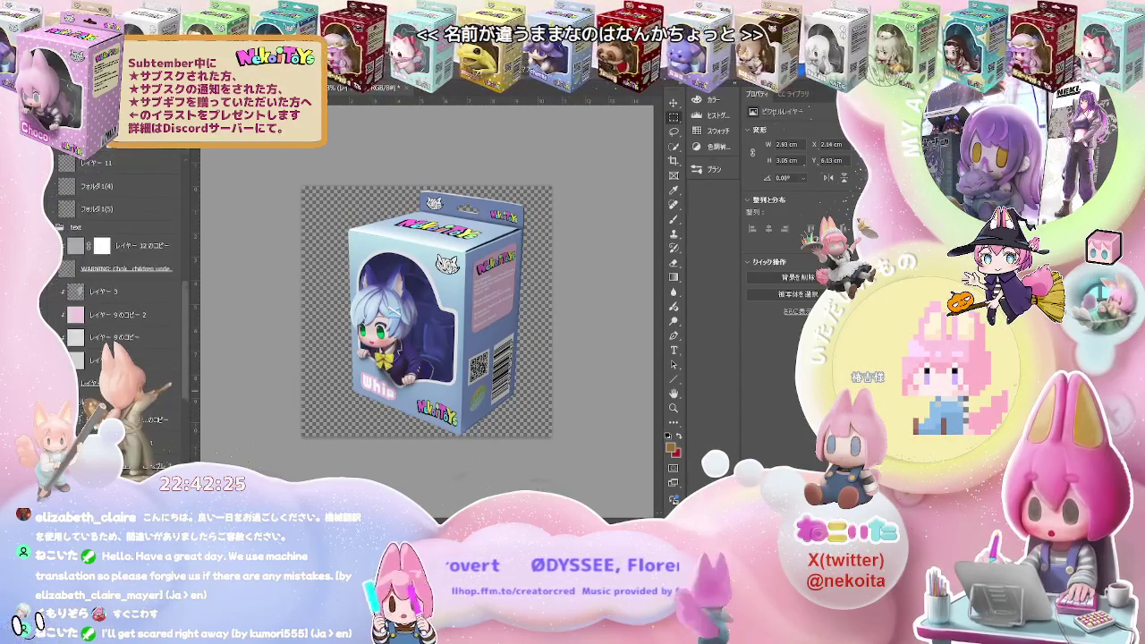
pyautogui.scroll(-2, 117, 268)
pyautogui.scroll(-2, 117, 268)
pyautogui.scroll(-2, 116, 268)
pyautogui.scroll(-2, 117, 269)
pyautogui.scroll(-2, 116, 269)
pyautogui.scroll(-2, 116, 269)
pyautogui.scroll(-2, 117, 268)
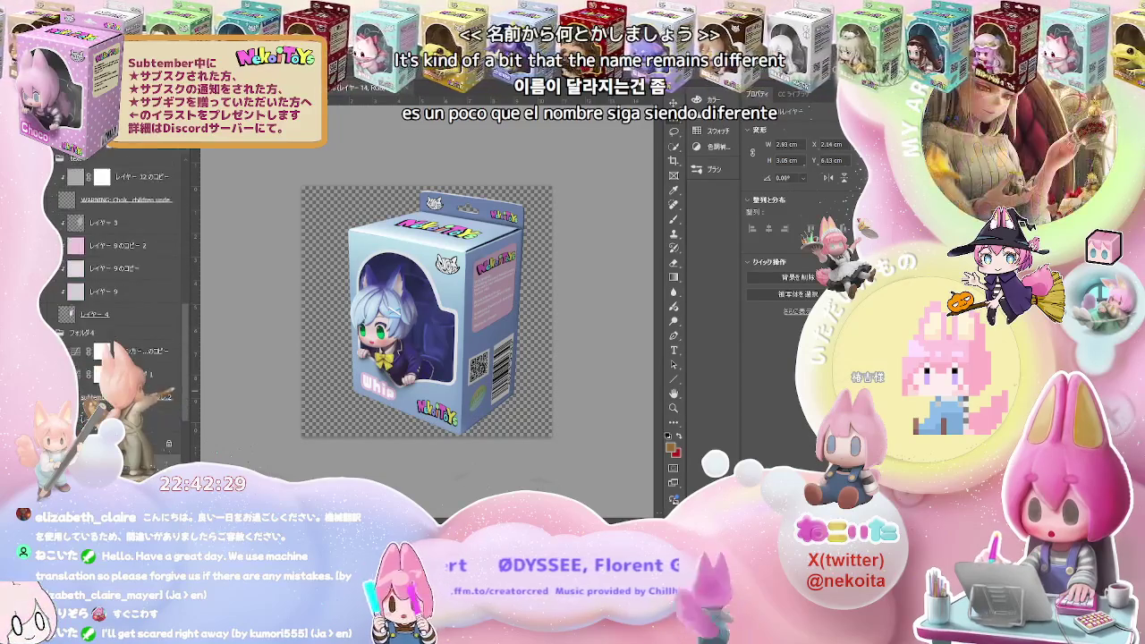
pyautogui.scroll(-2, 117, 269)
pyautogui.scroll(-2, 116, 269)
pyautogui.scroll(-2, 117, 268)
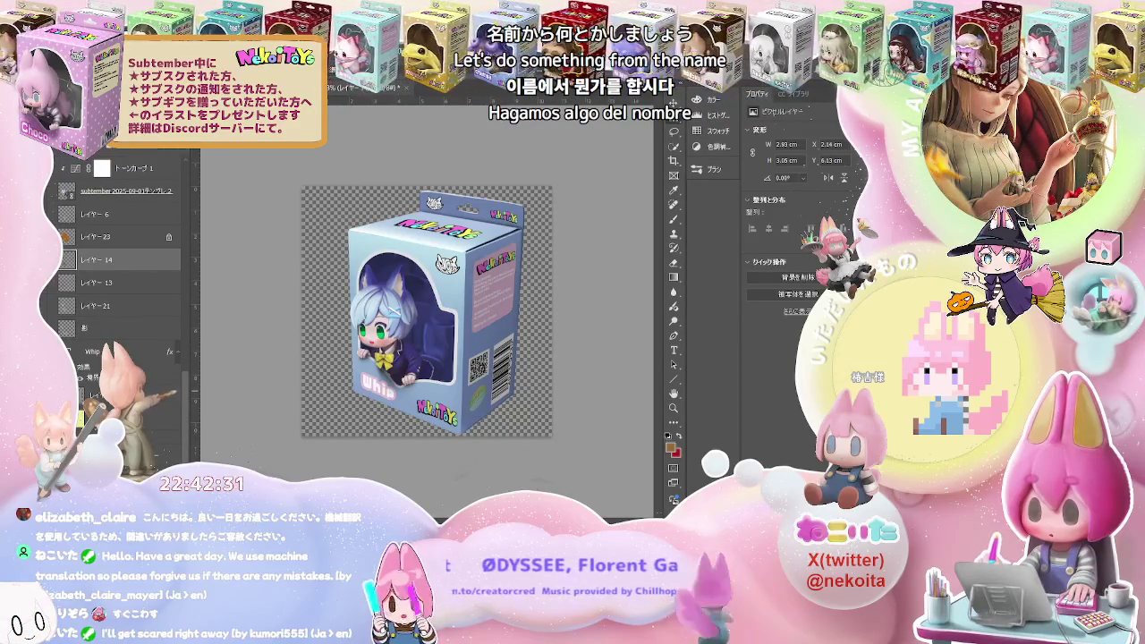
pyautogui.click(92, 351)
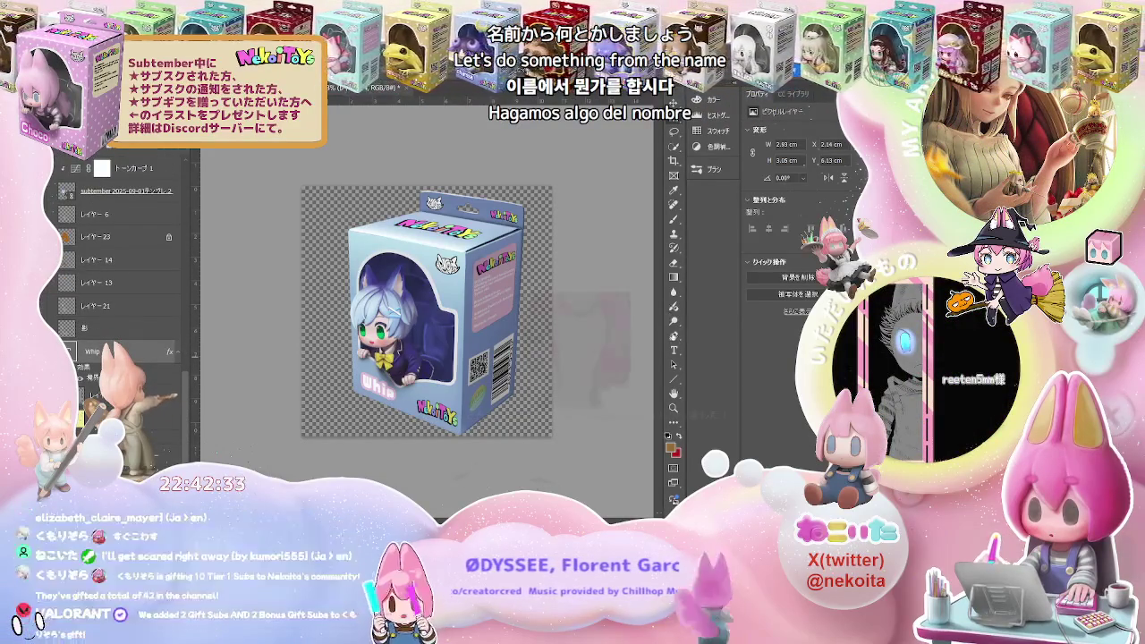
pyautogui.click(674, 350)
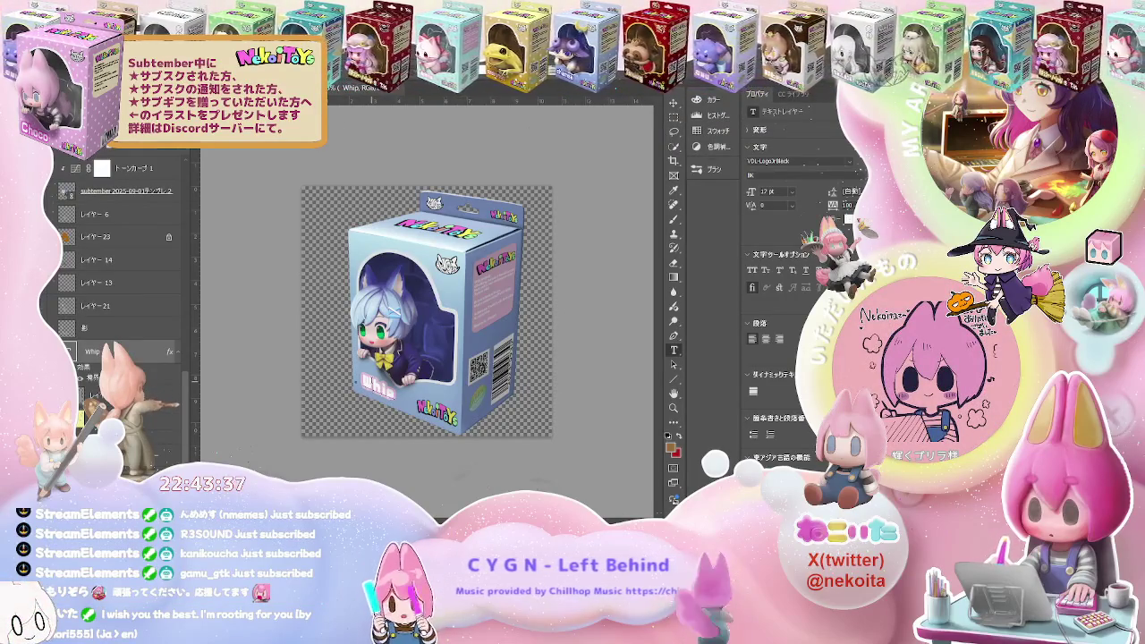
# Replace 'Whip' on the box-front name label with the new name Naricoman and commit
pyautogui.moveTo(353, 391); pyautogui.dragTo(394, 394)
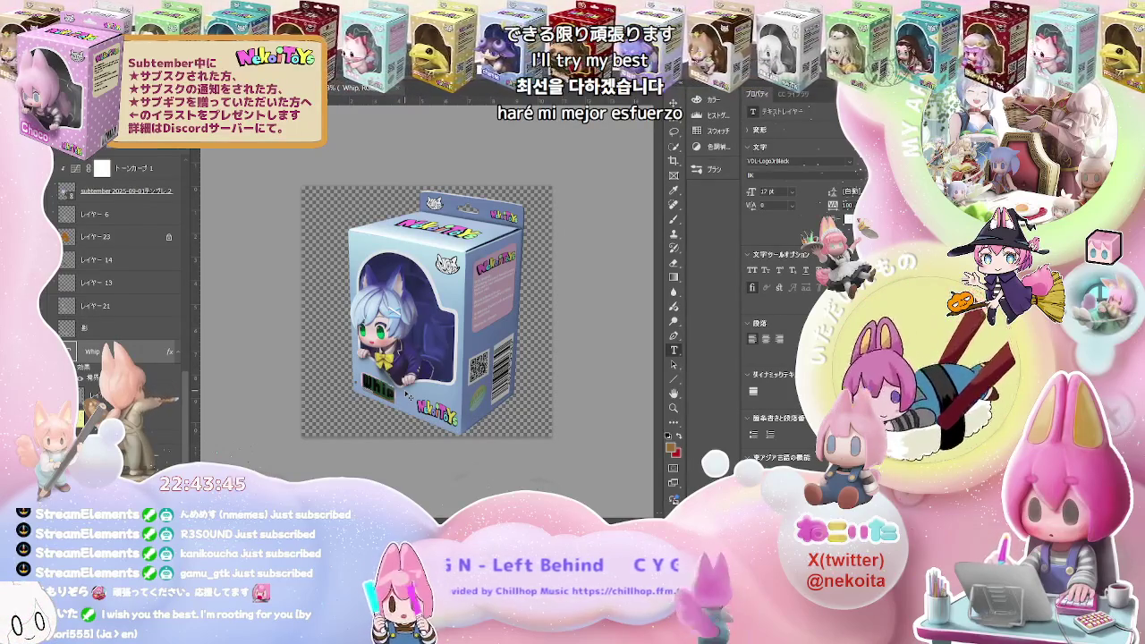
pyautogui.write('Na')
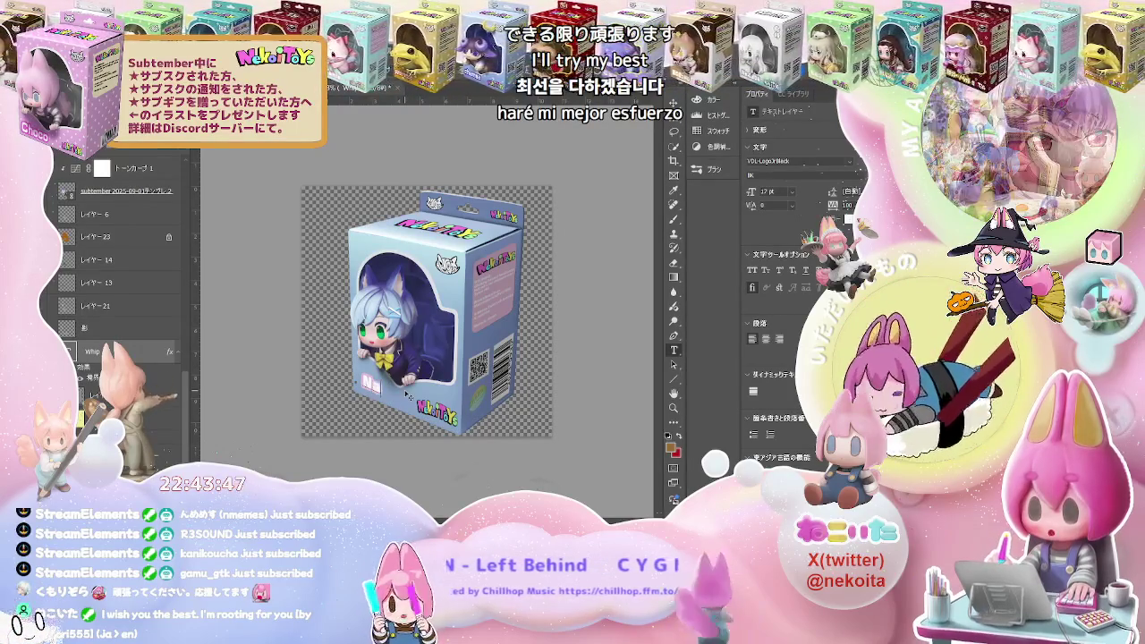
pyautogui.write('riel')
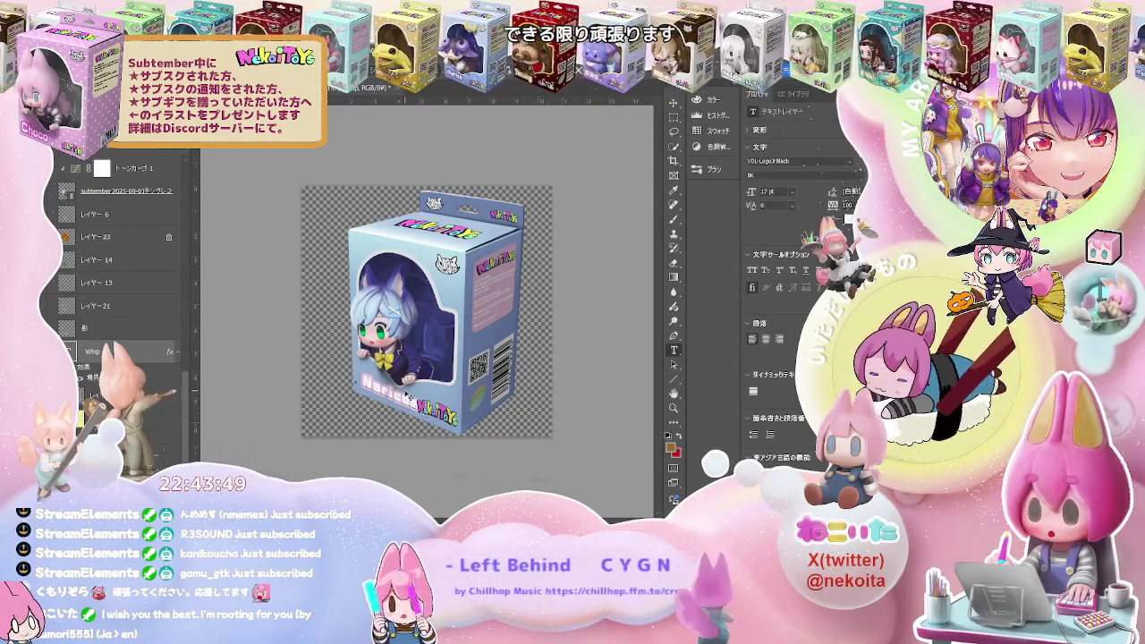
pyautogui.write('on')
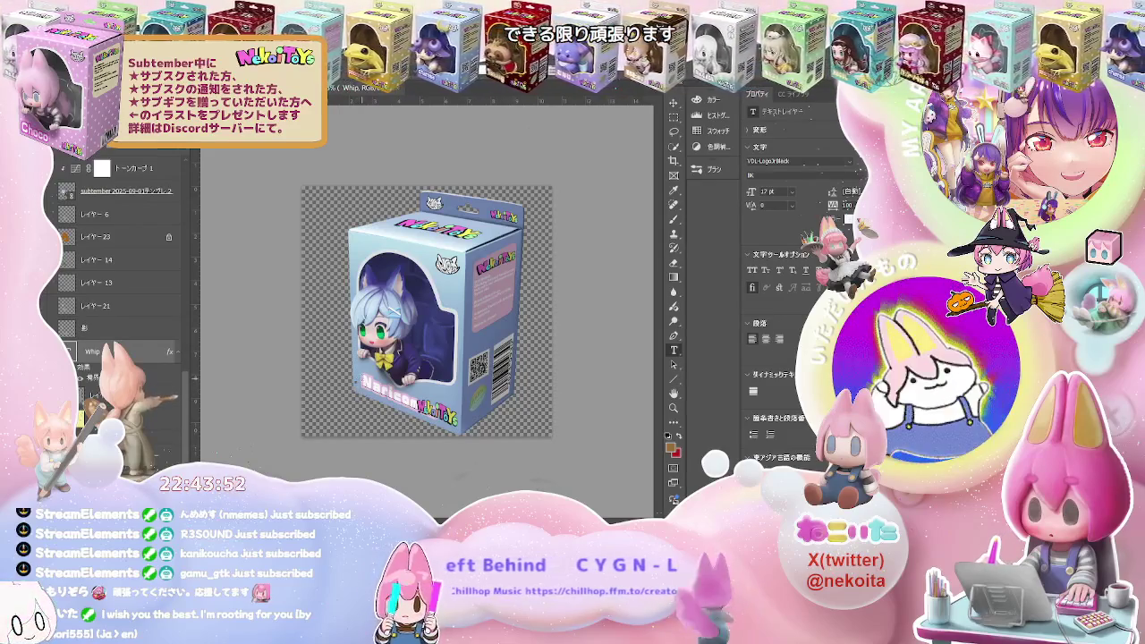
pyautogui.hotkey('ctrl', 'Return')
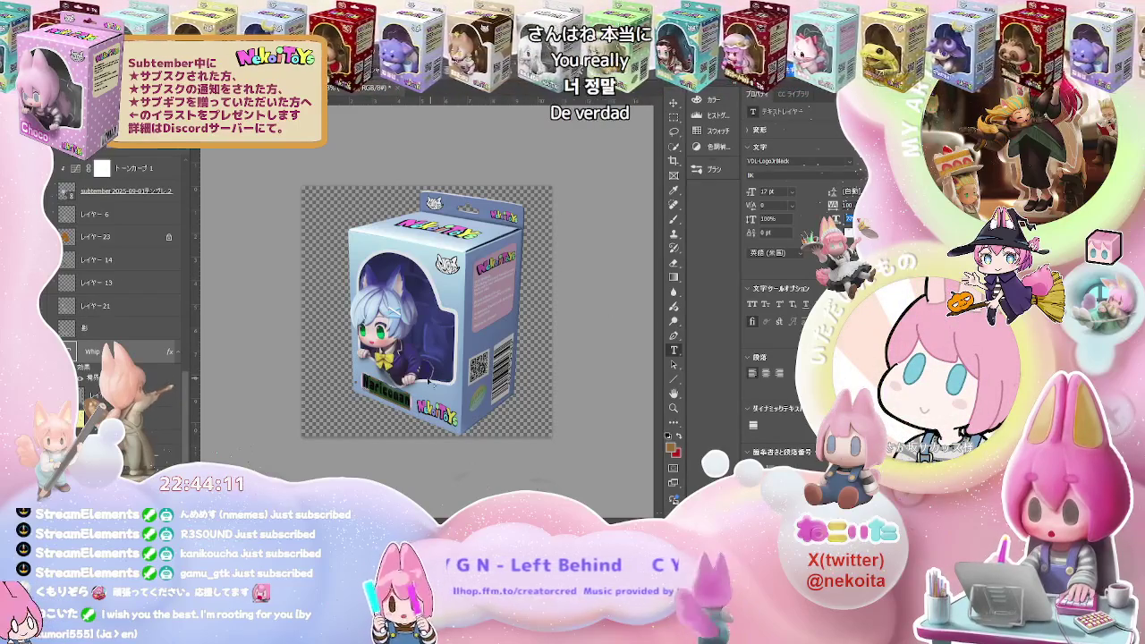
pyautogui.hotkey('ctrl', 'z')
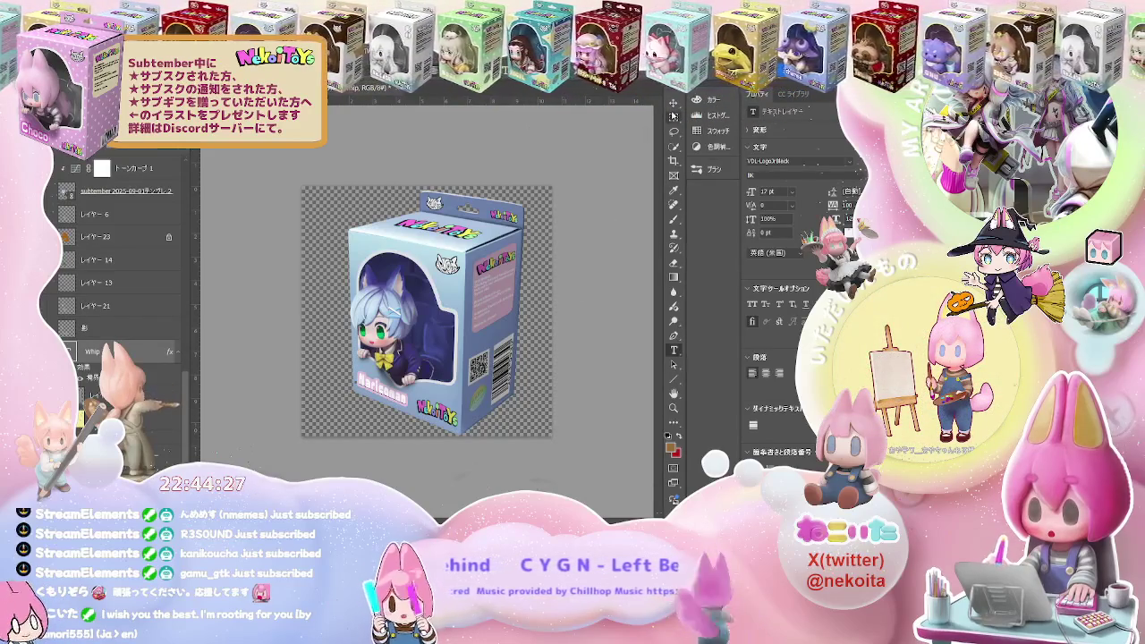
pyautogui.click(674, 117)
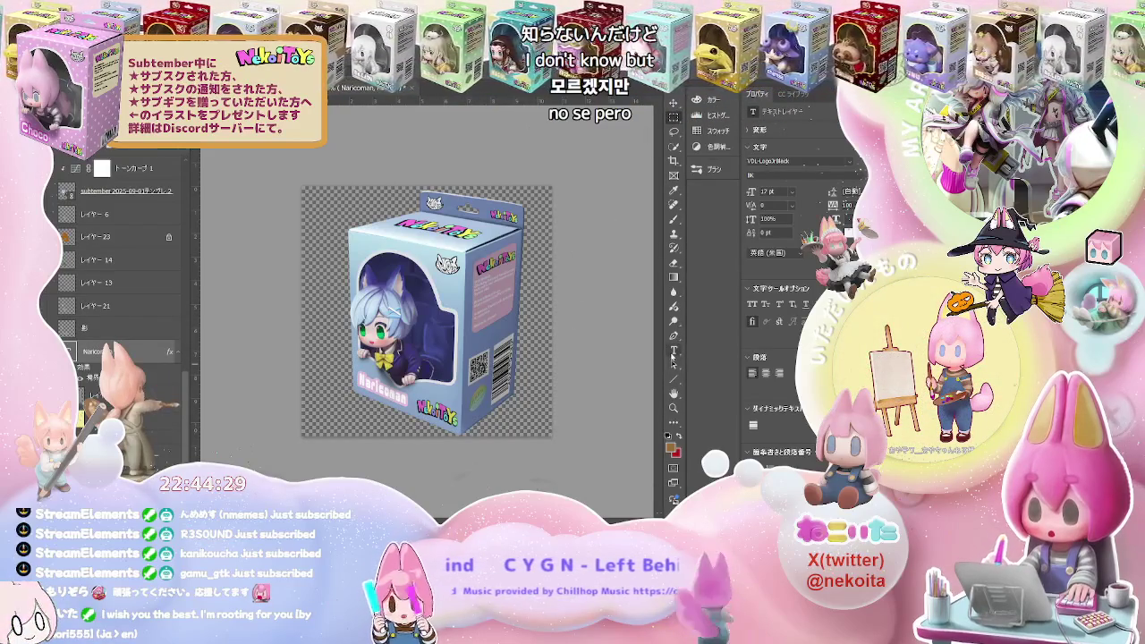
pyautogui.click(674, 351)
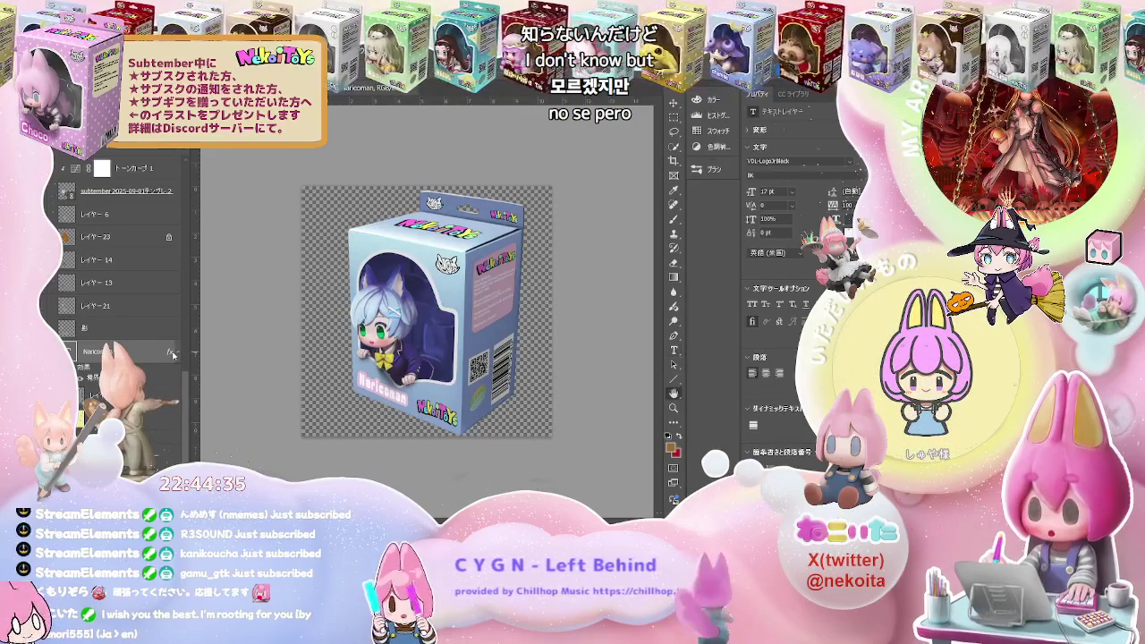
pyautogui.press('space')
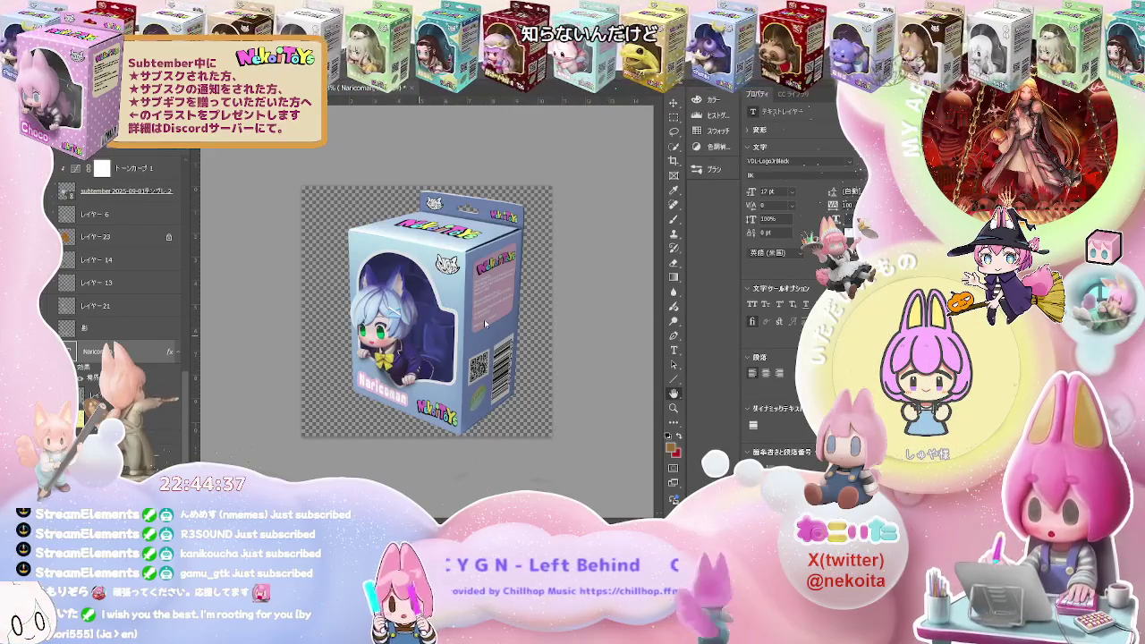
pyautogui.press('i')
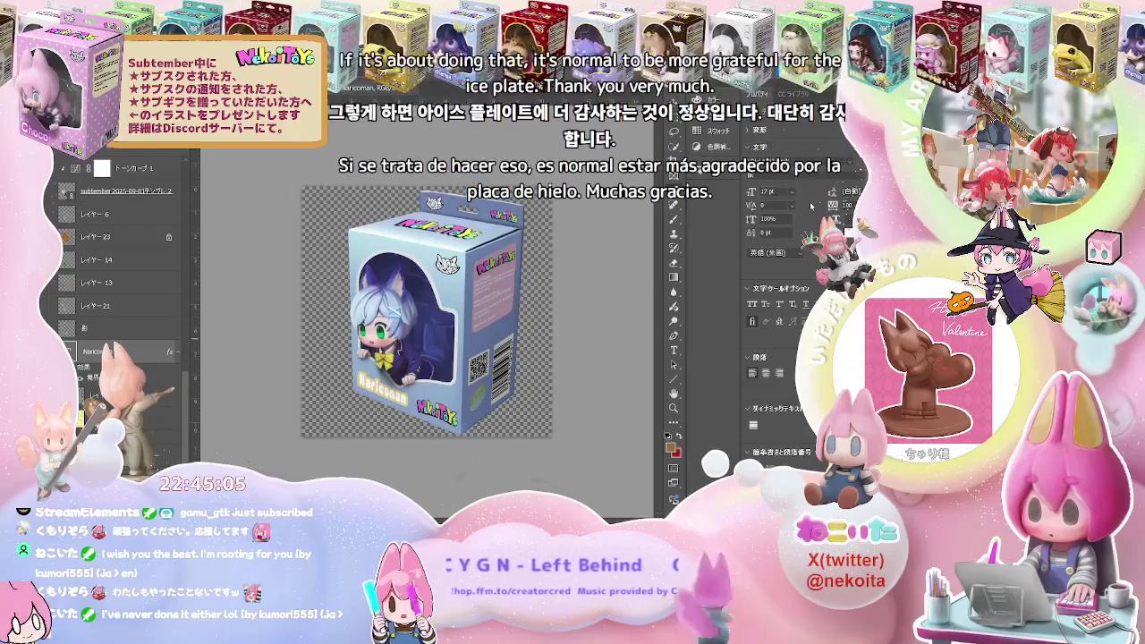
pyautogui.press('space')
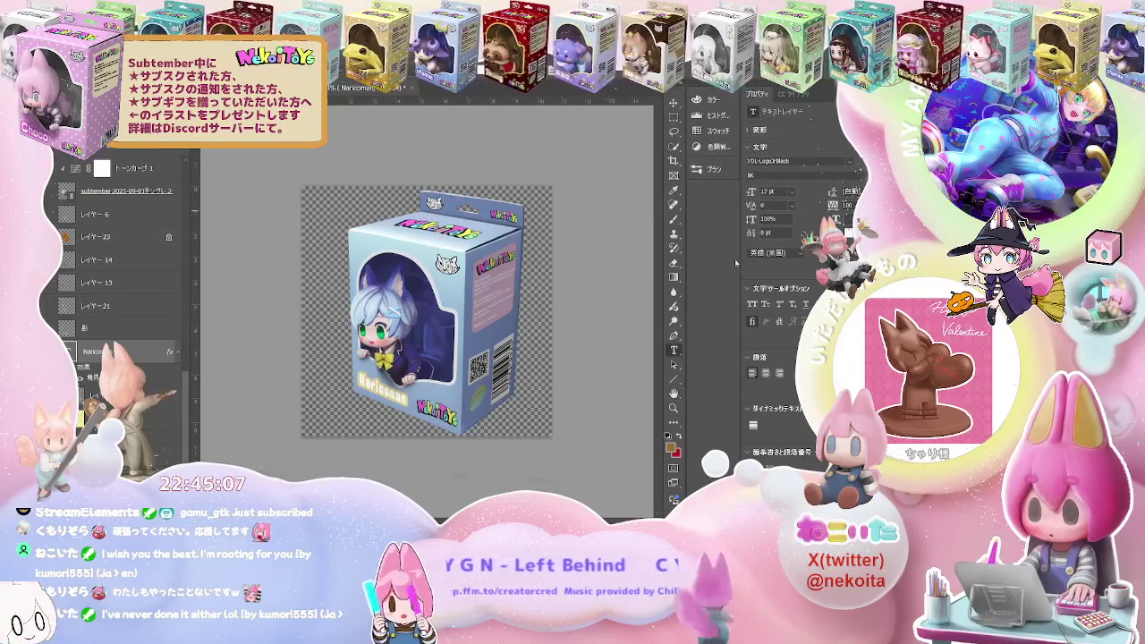
pyautogui.scroll(3, 407, 413)
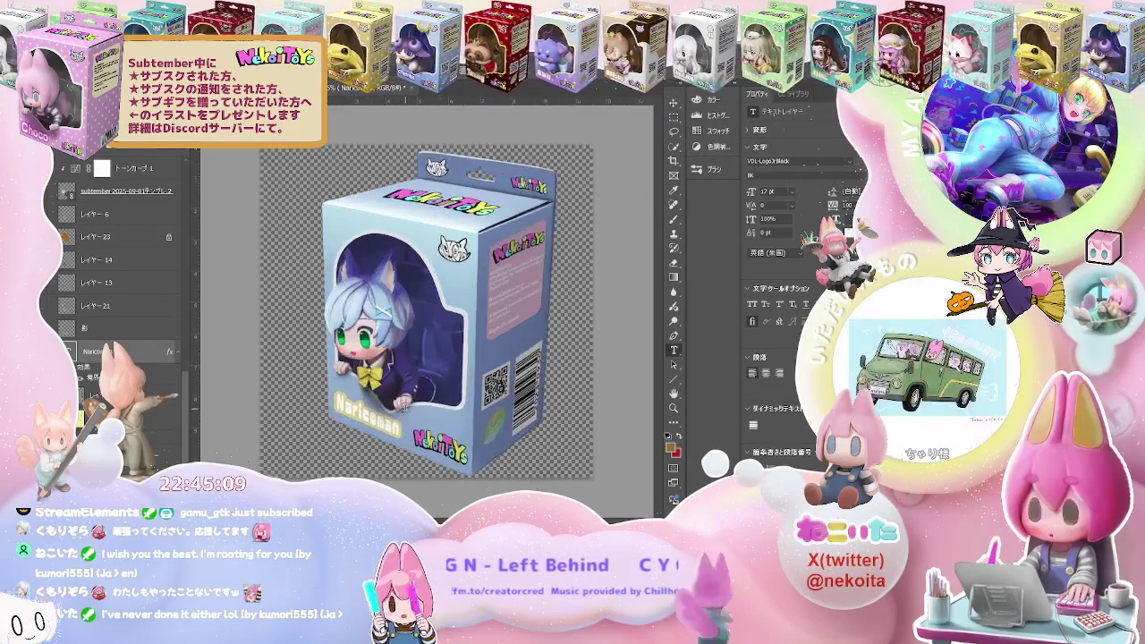
pyautogui.scroll(3, 407, 410)
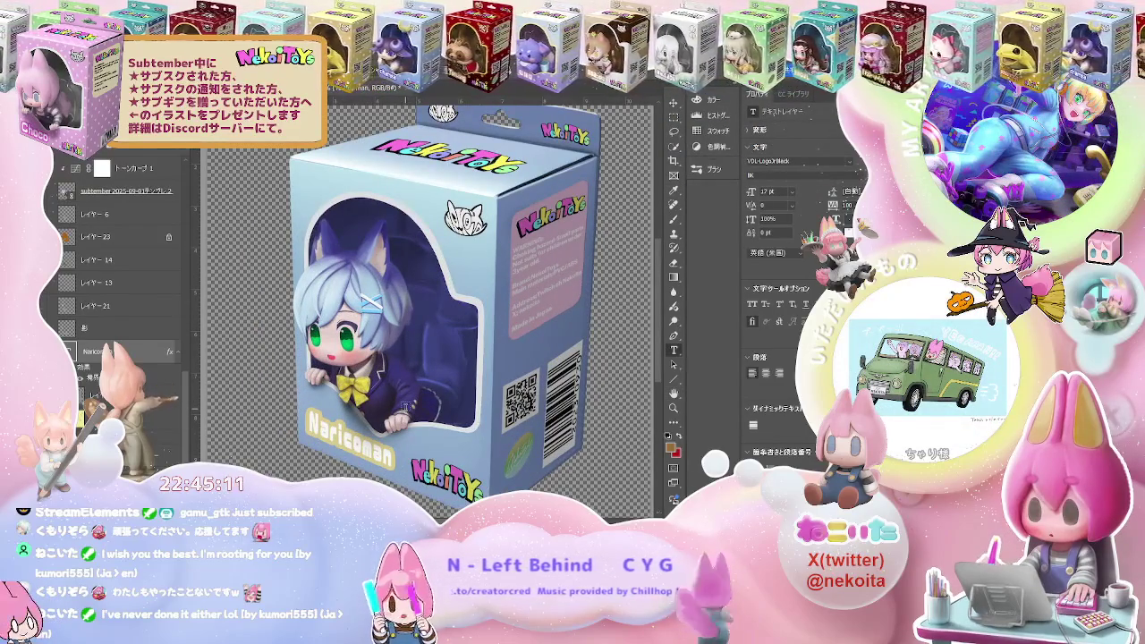
pyautogui.scroll(-2, 406, 405)
pyautogui.scroll(-2, 404, 407)
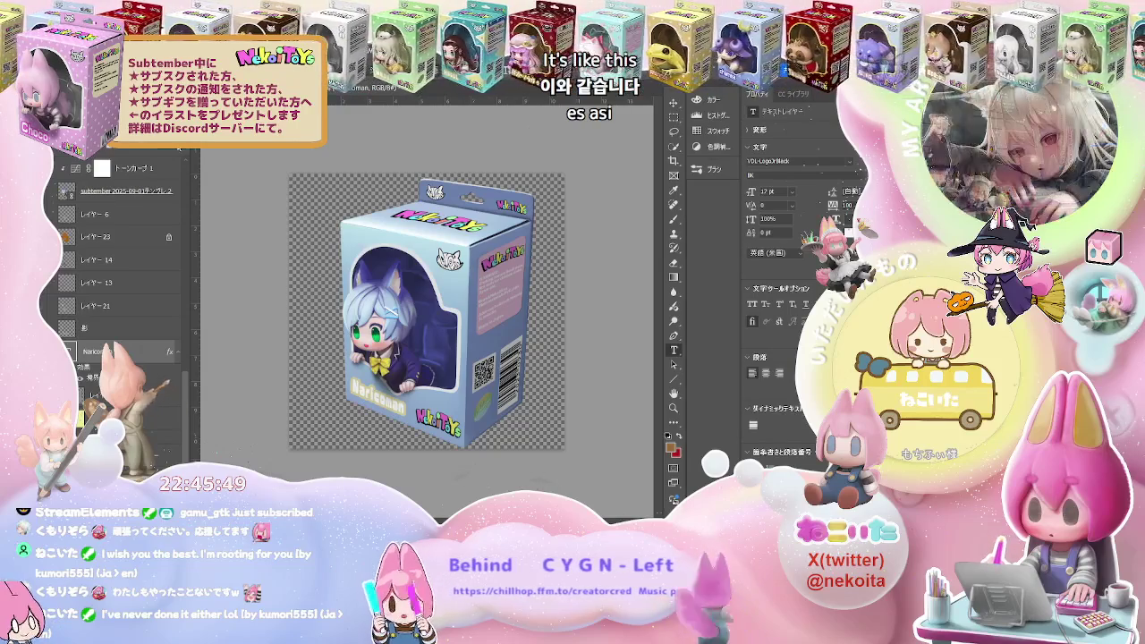
pyautogui.hotkey('ctrl', '+')
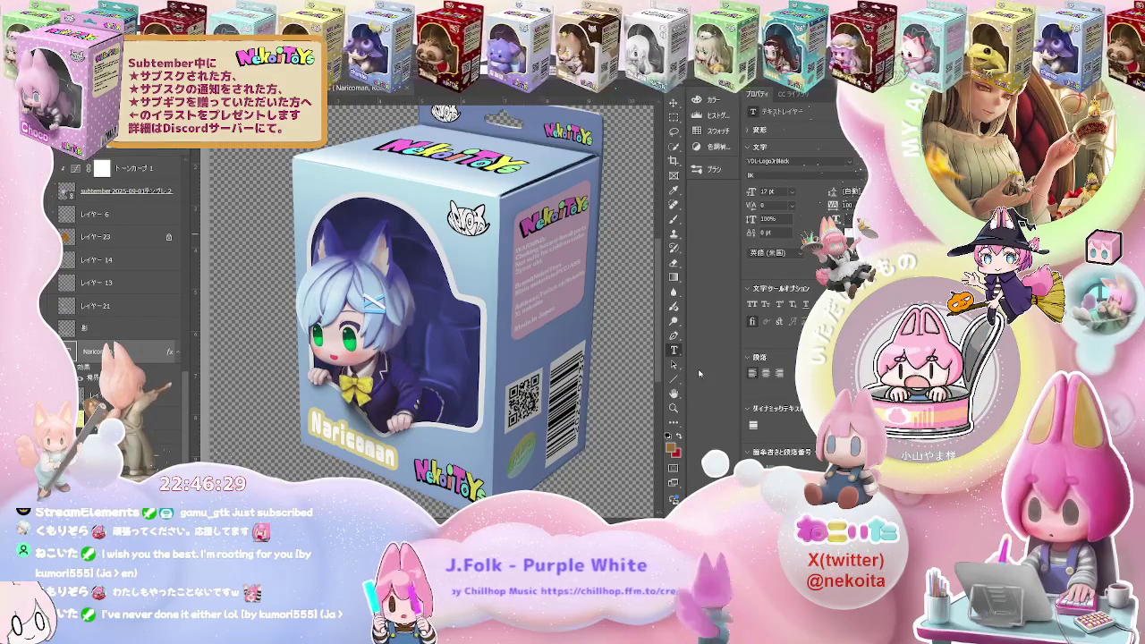
pyautogui.hotkey('ctrl', '+')
pyautogui.scroll(-1, 166, 269)
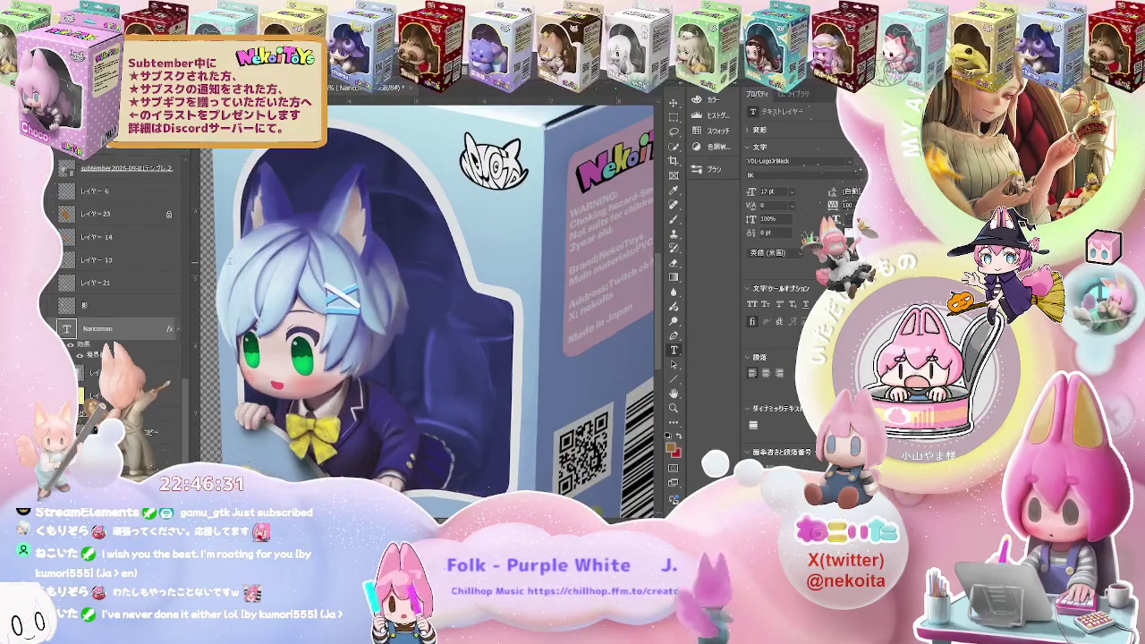
pyautogui.scroll(-5, 162, 285)
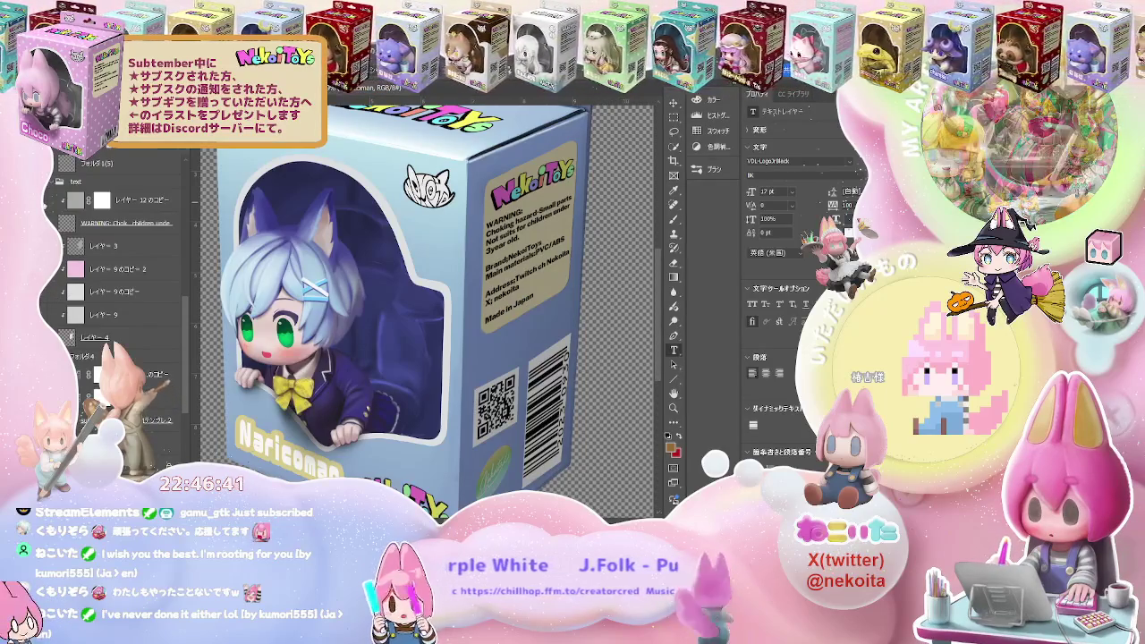
pyautogui.hotkey('ctrl', '-')
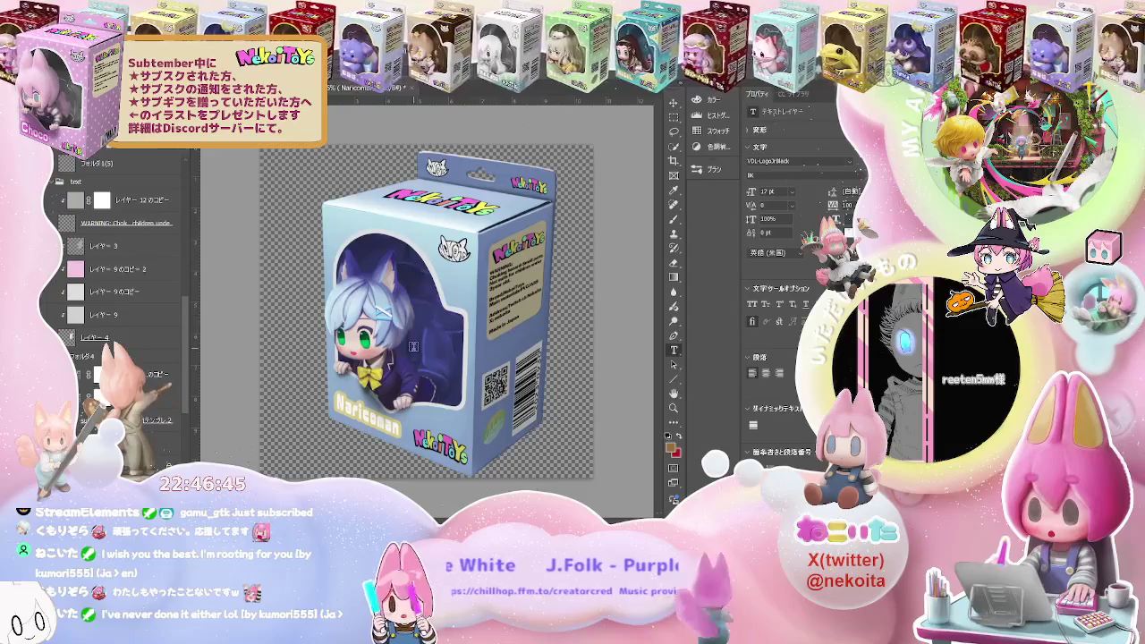
pyautogui.hotkey('ctrl', '-')
pyautogui.hotkey('ctrl', '+')
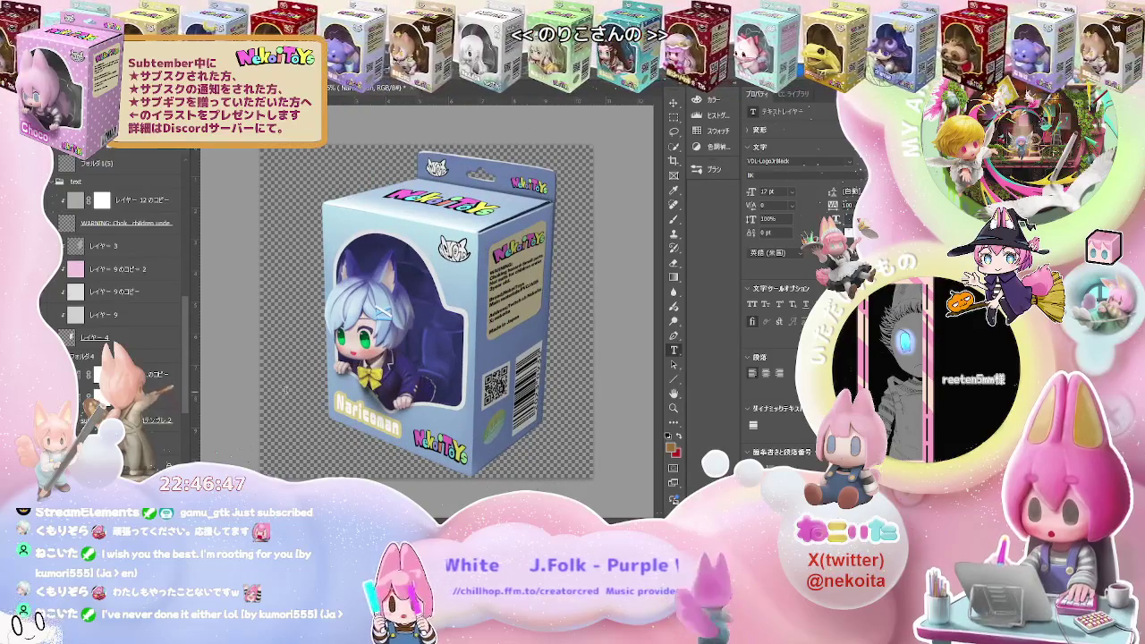
pyautogui.scroll(-3, 117, 268)
pyautogui.scroll(-3, 117, 268)
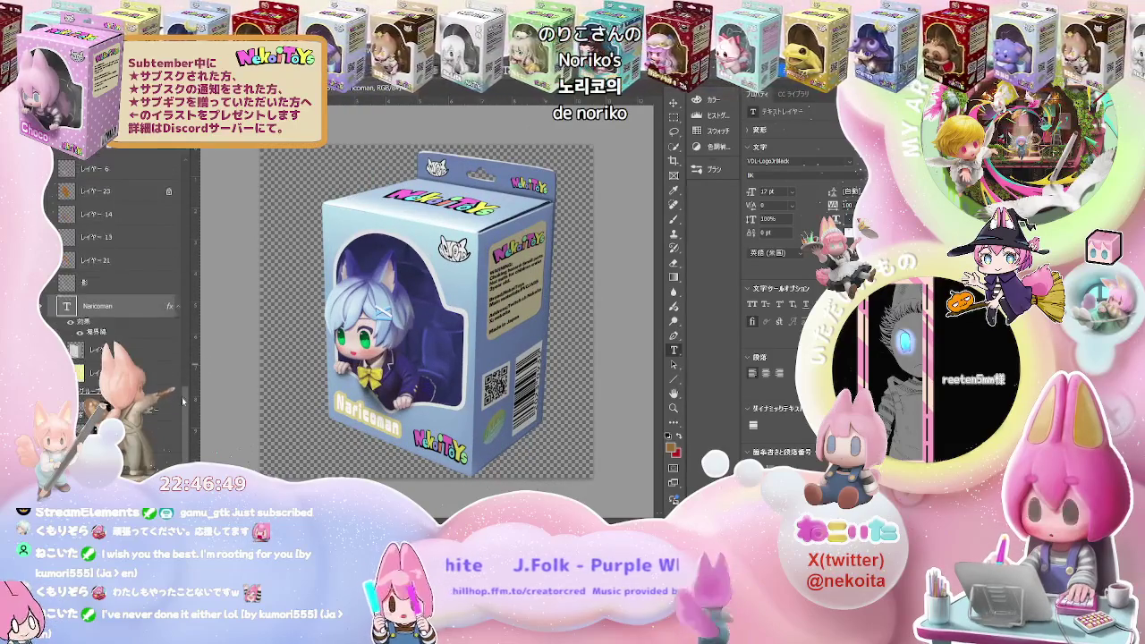
pyautogui.click(98, 349)
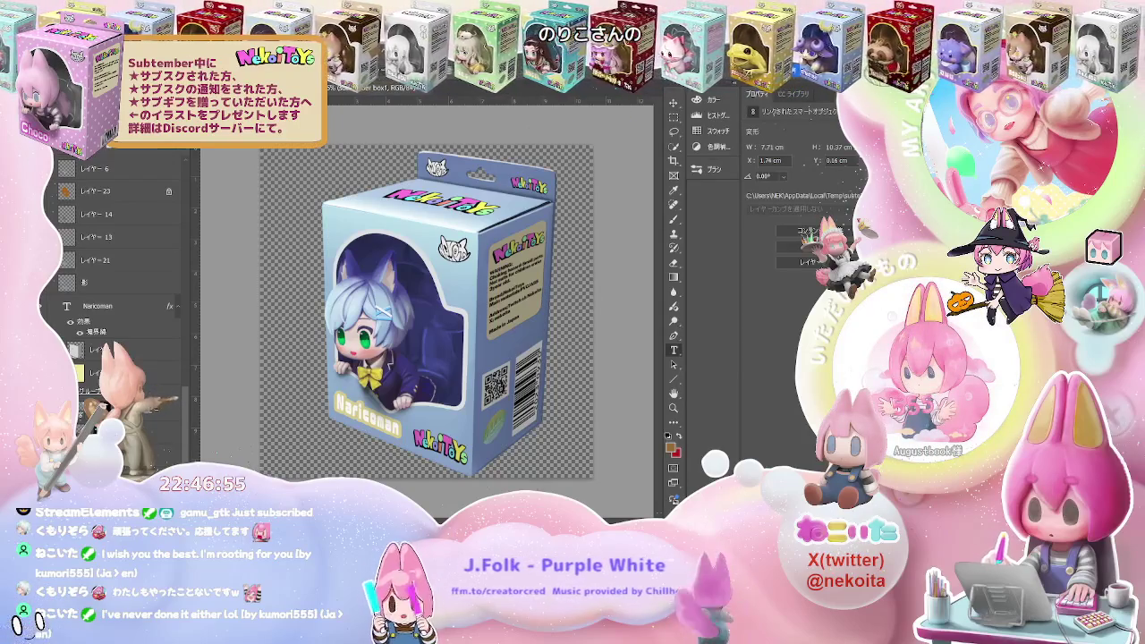
pyautogui.doubleClick(75, 350)
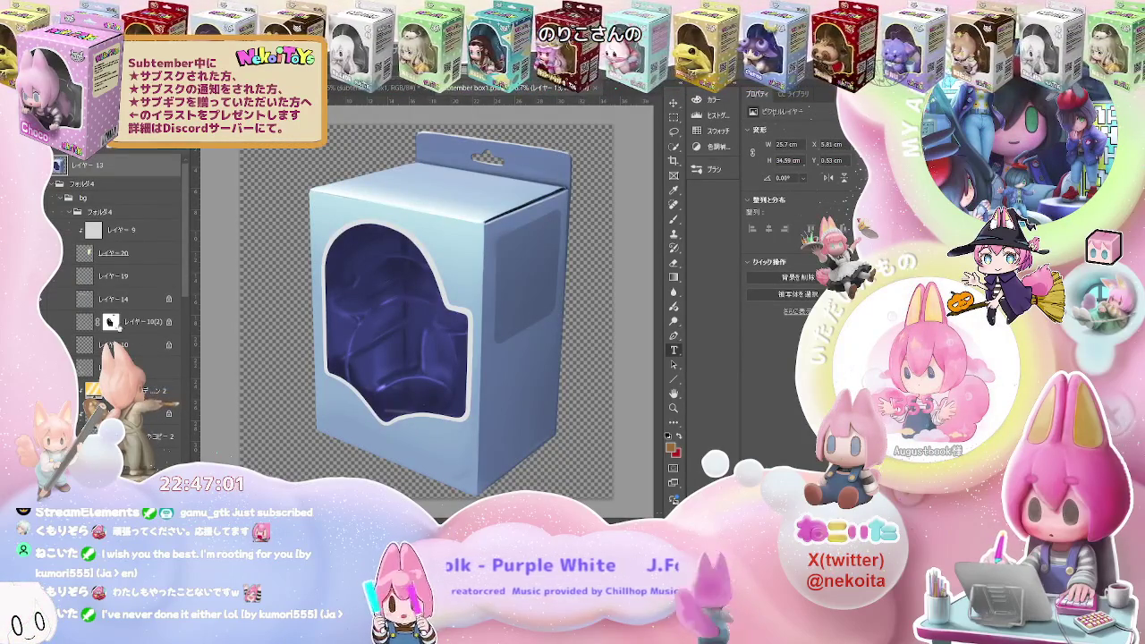
# Step through history back to the brighter, highlighted blister dome version
pyautogui.scroll(-5, 76, 305)
pyautogui.scroll(-2, 77, 305)
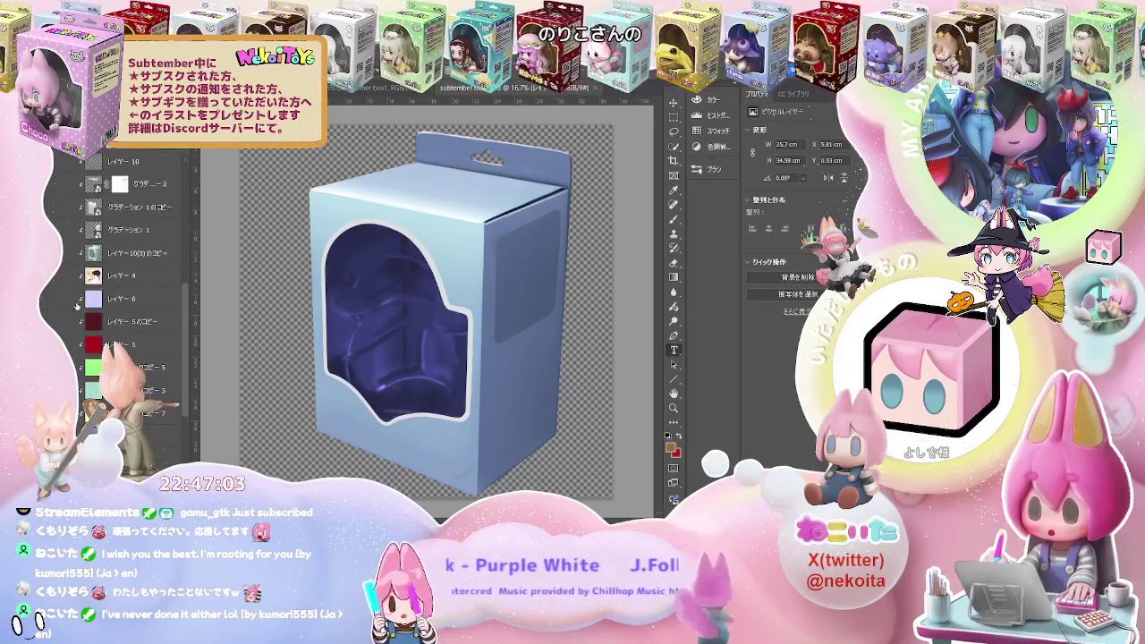
pyautogui.scroll(-2, 77, 305)
pyautogui.scroll(-2, 76, 305)
pyautogui.scroll(-2, 77, 305)
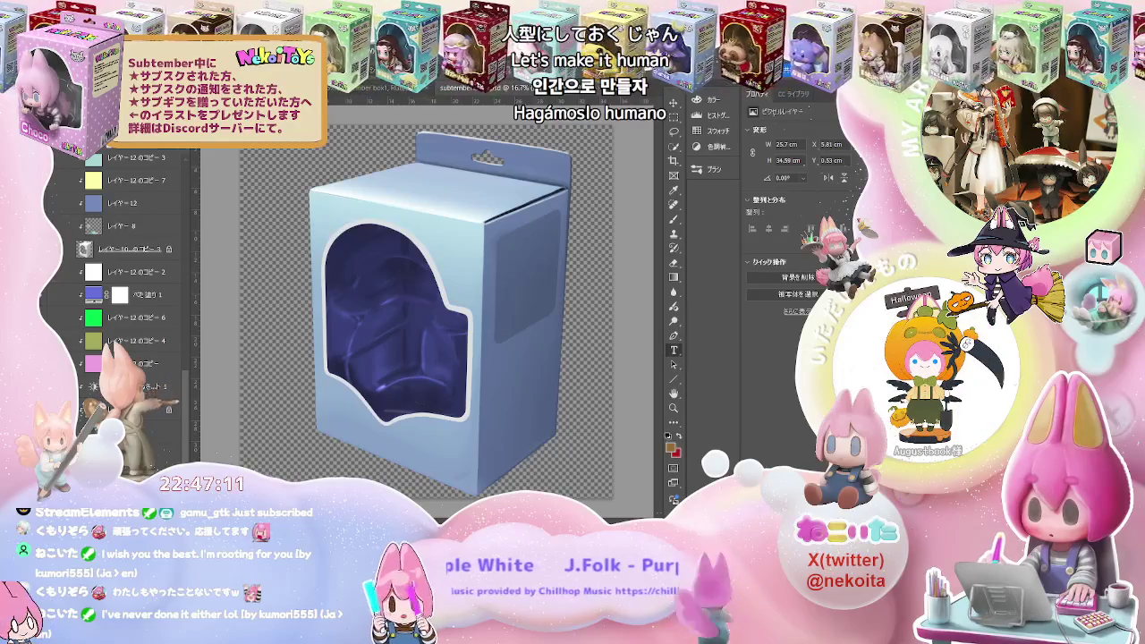
pyautogui.scroll(5, 125, 286)
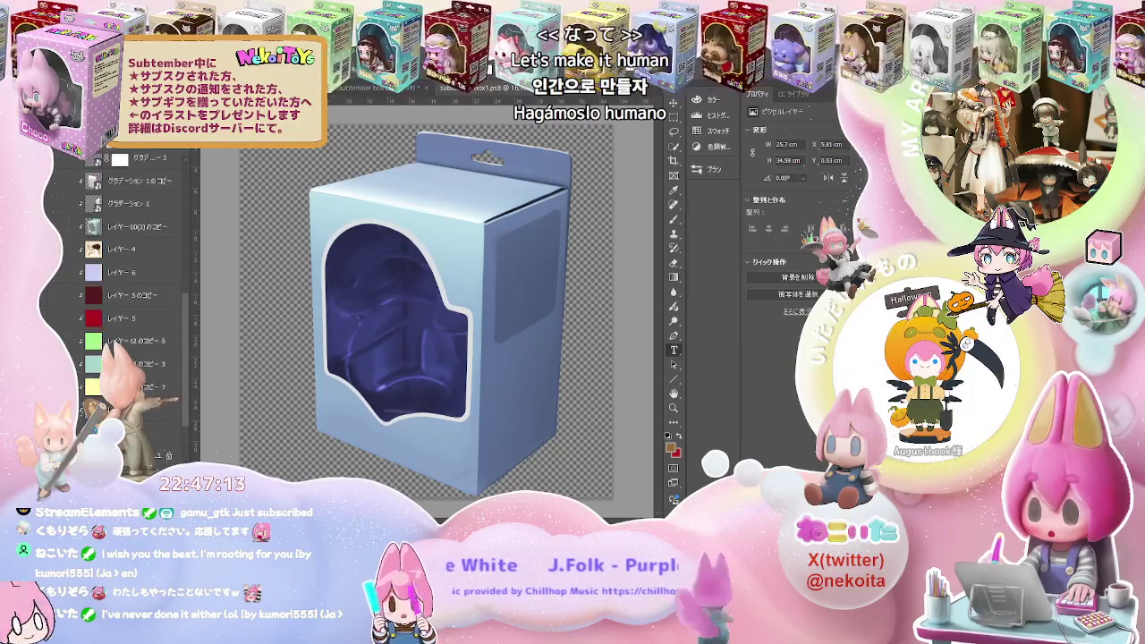
pyautogui.scroll(3, 126, 286)
pyautogui.scroll(3, 125, 286)
pyautogui.scroll(3, 126, 286)
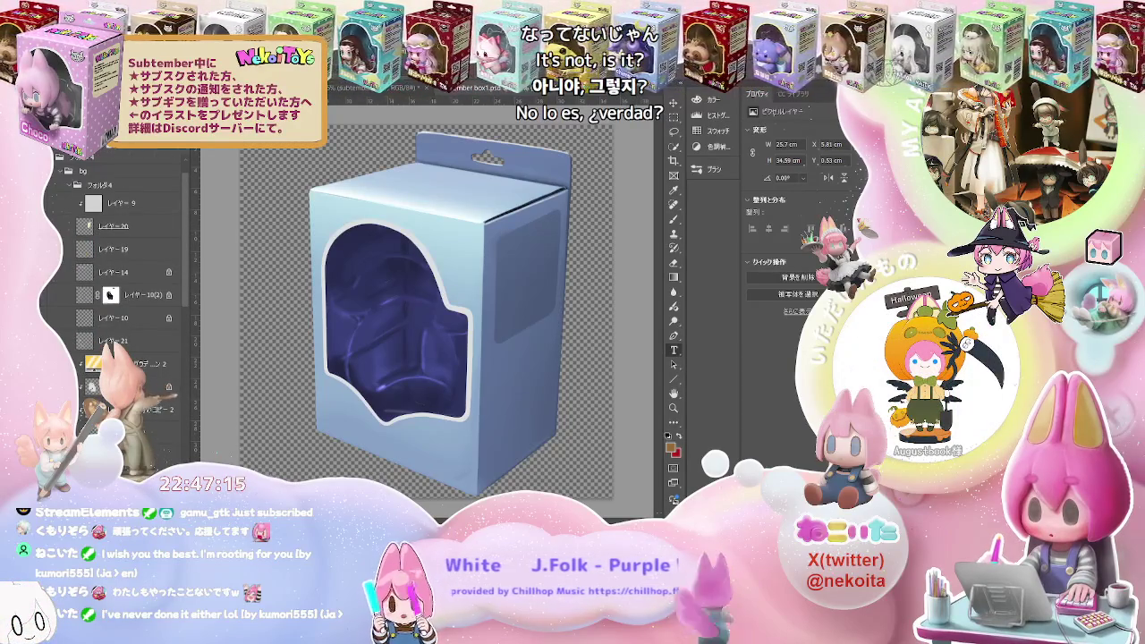
pyautogui.scroll(-1, 125, 286)
pyautogui.scroll(-2, 125, 286)
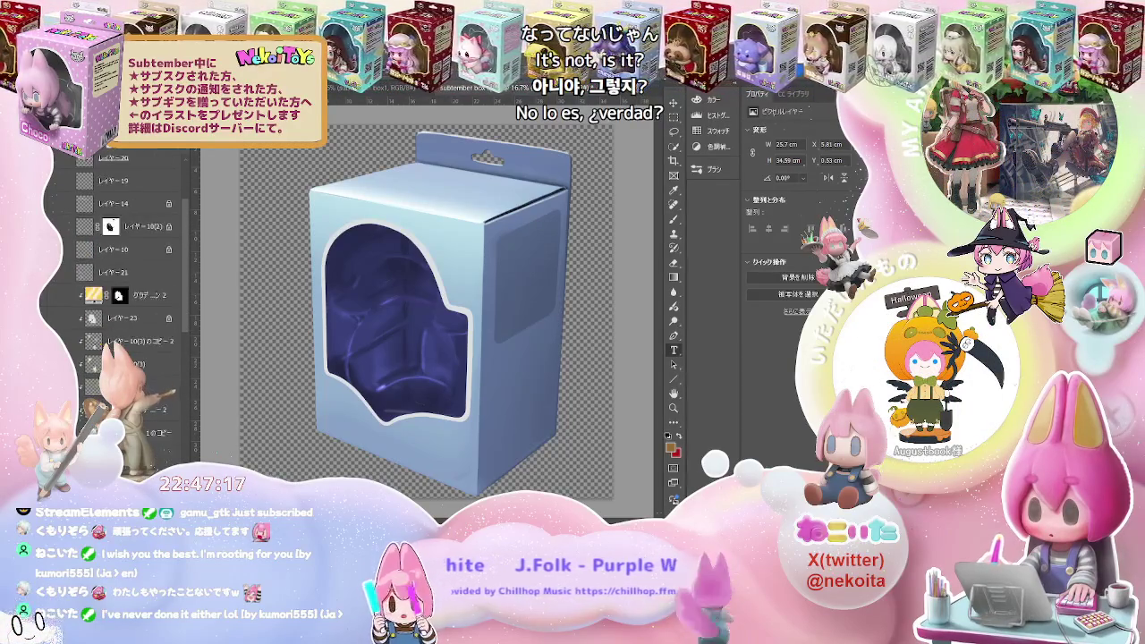
pyautogui.scroll(1, 125, 287)
pyautogui.scroll(2, 125, 286)
pyautogui.scroll(1, 125, 286)
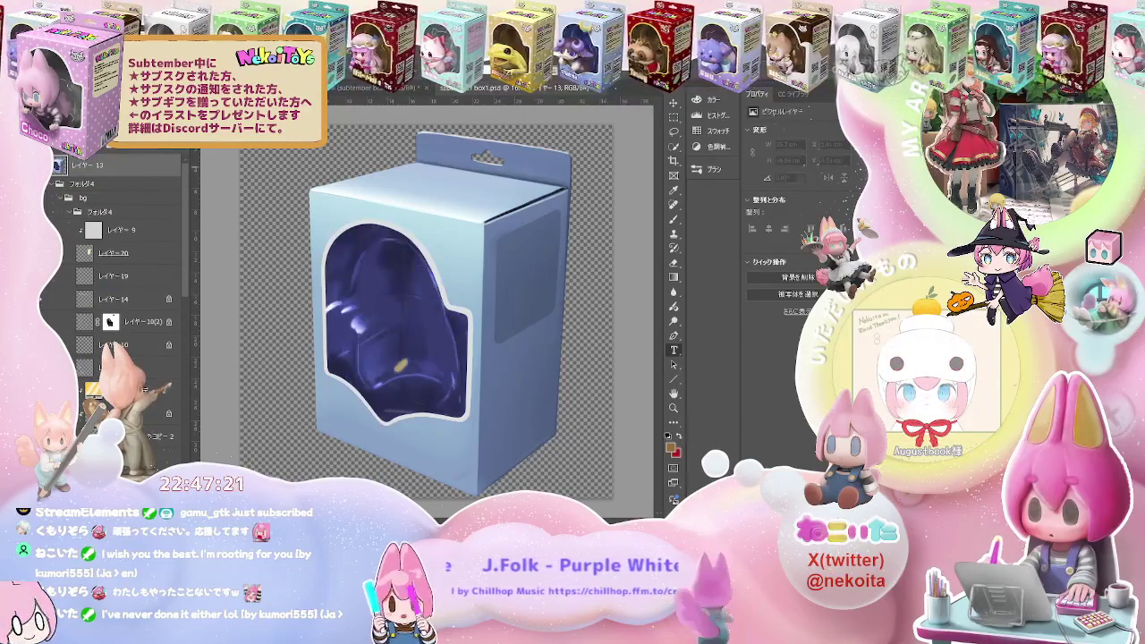
pyautogui.scroll(-2, 125, 295)
pyautogui.scroll(-2, 125, 295)
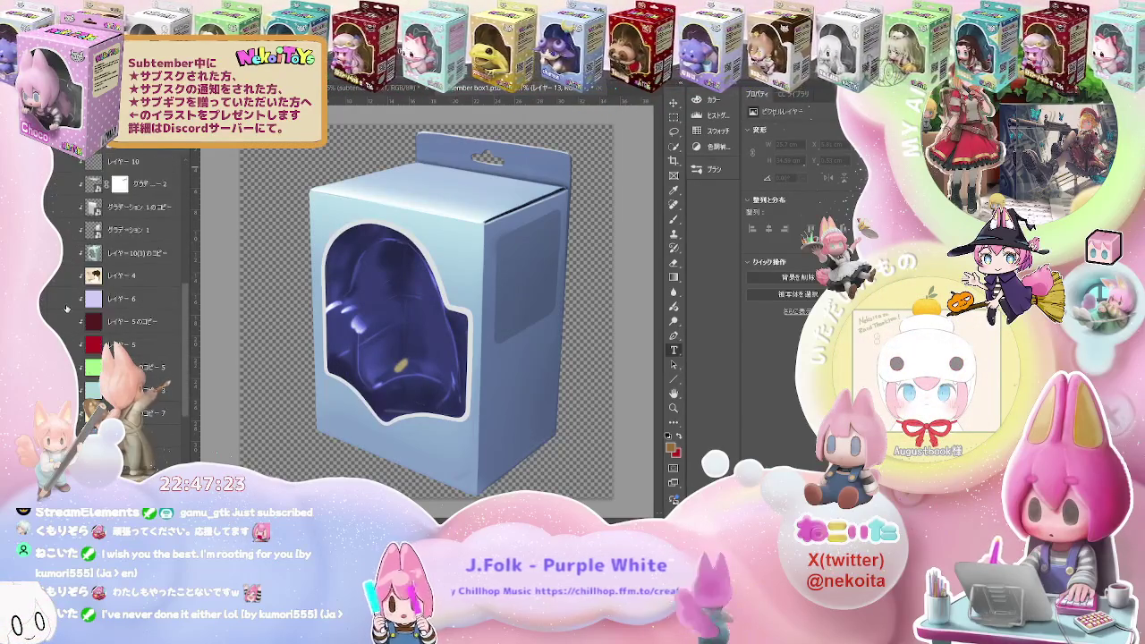
pyautogui.scroll(-2, 125, 295)
pyautogui.scroll(-2, 125, 295)
pyautogui.scroll(-1, 125, 295)
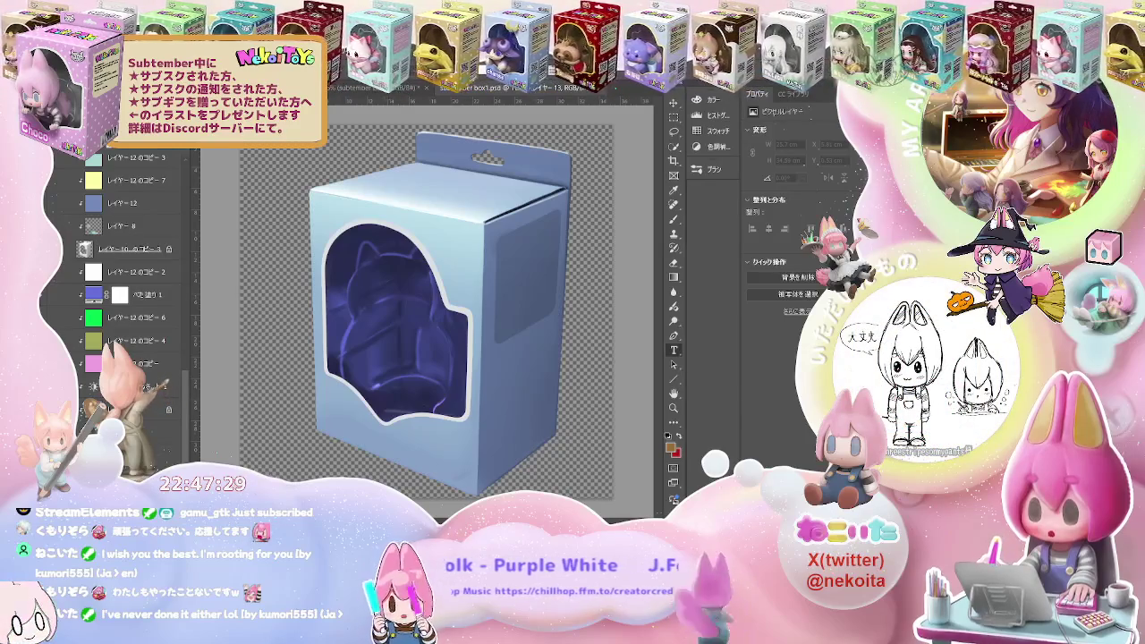
pyautogui.hotkey('ctrl', 'z')
pyautogui.hotkey('ctrl', 'z')
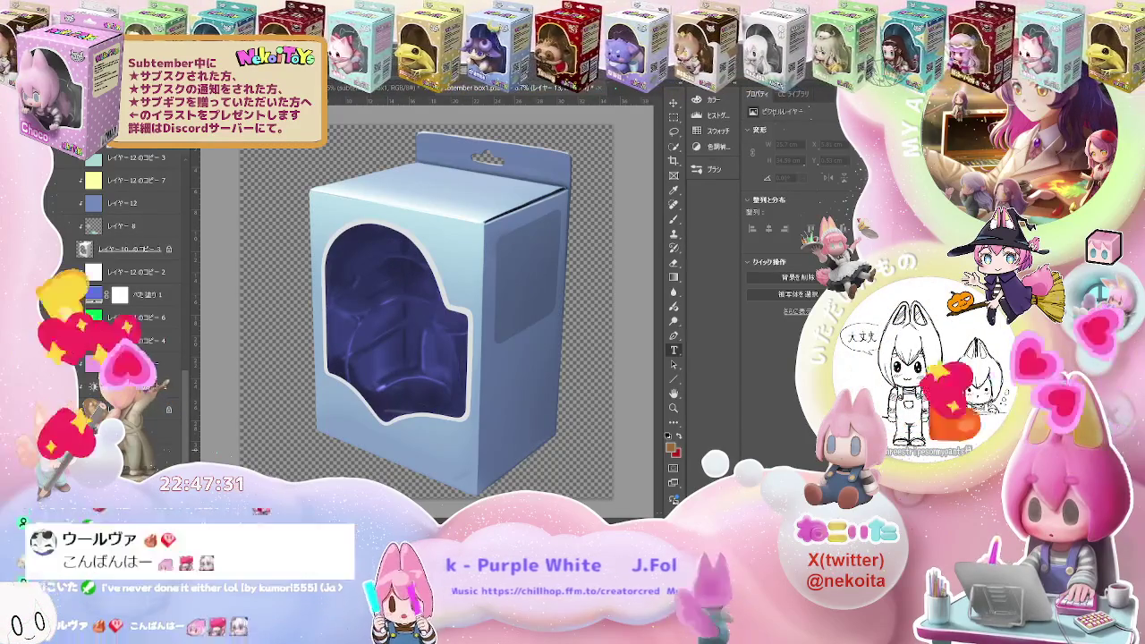
pyautogui.hotkey('ctrl', 'z')
pyautogui.hotkey('ctrl', 'z')
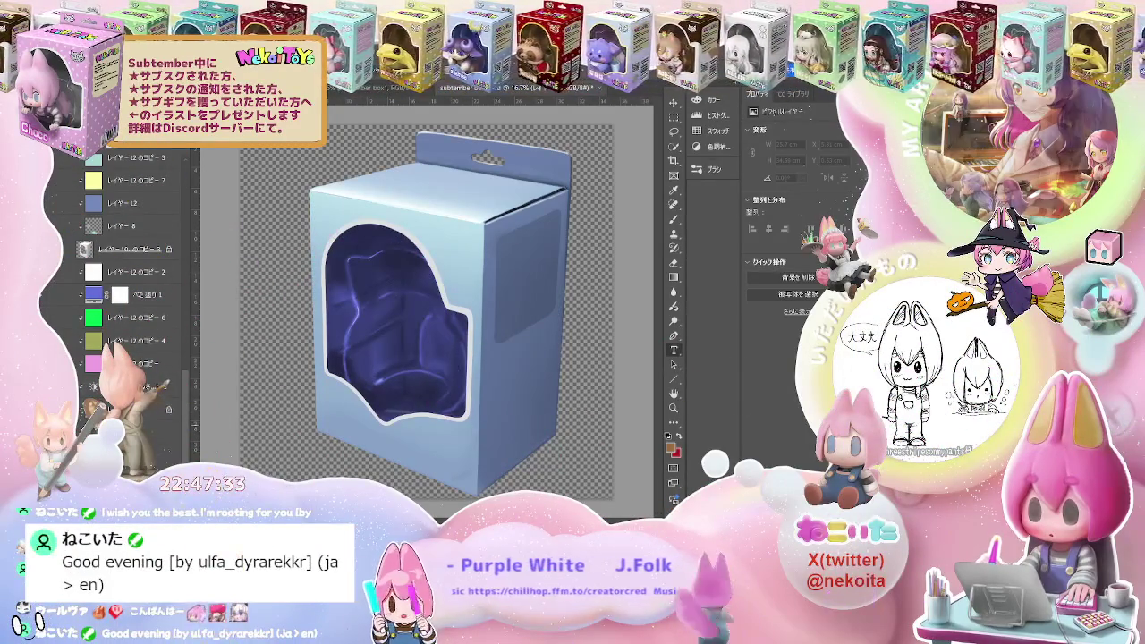
pyautogui.hotkey('ctrl', 'z')
pyautogui.hotkey('ctrl', 'z')
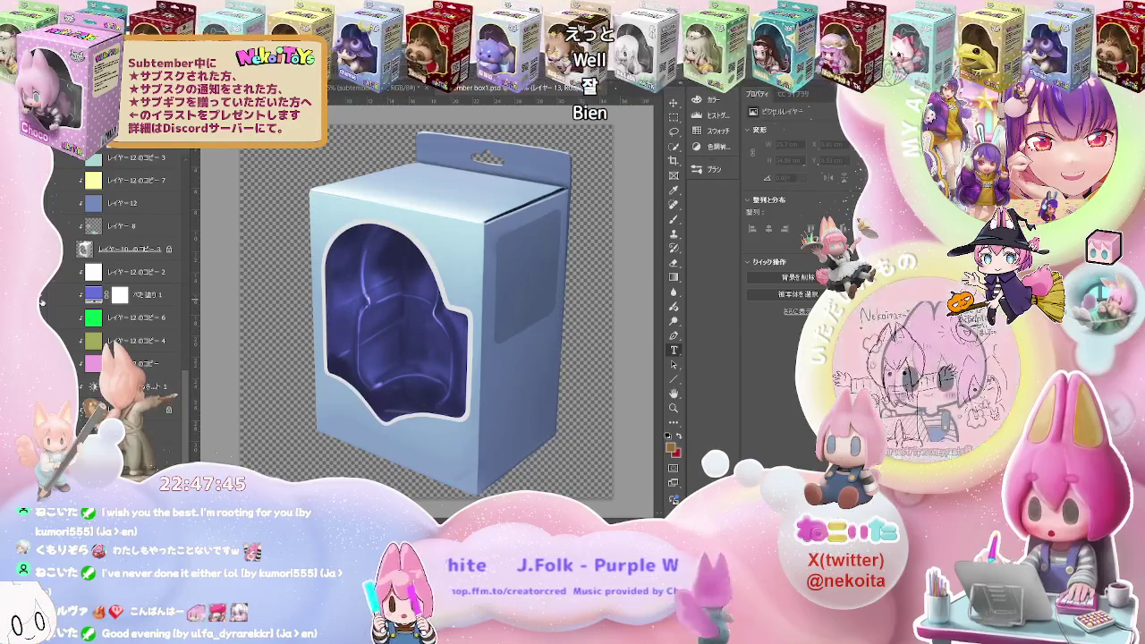
# Hide and re-show the box's blue colour layer to compare, then select it
pyautogui.scroll(3, 135, 295)
pyautogui.scroll(2, 134, 295)
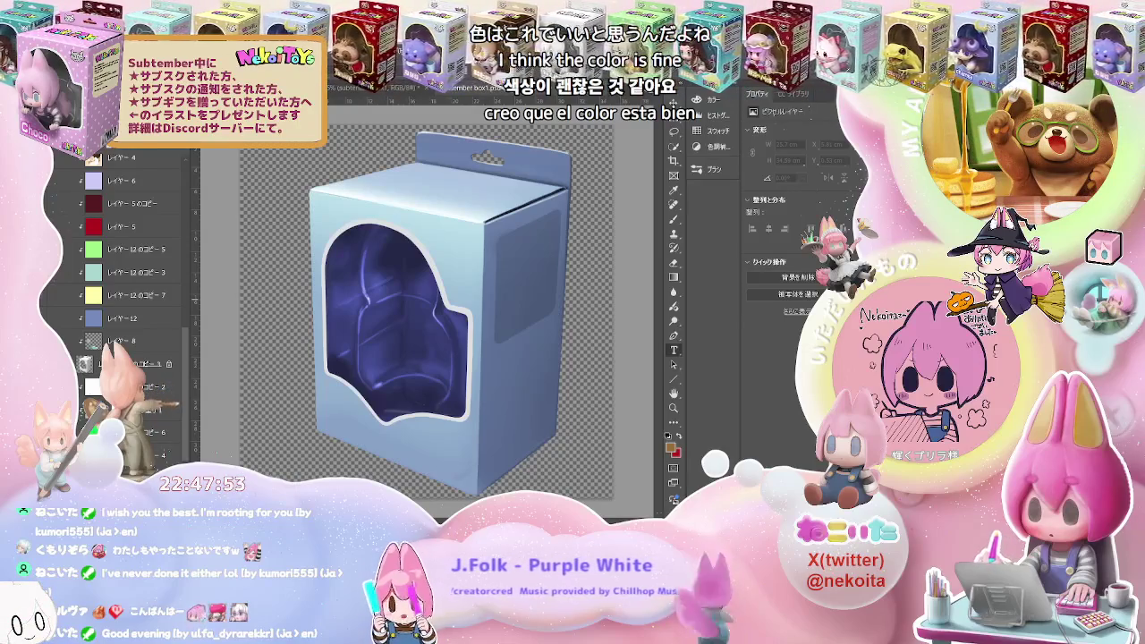
pyautogui.click(82, 318)
pyautogui.click(82, 317)
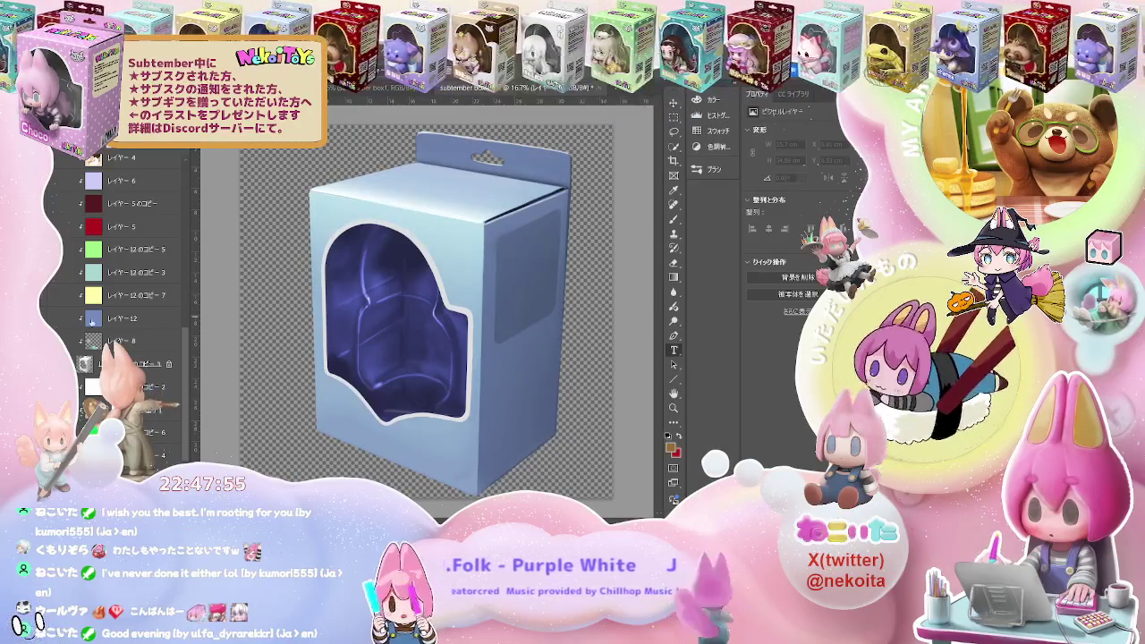
pyautogui.scroll(3, 125, 313)
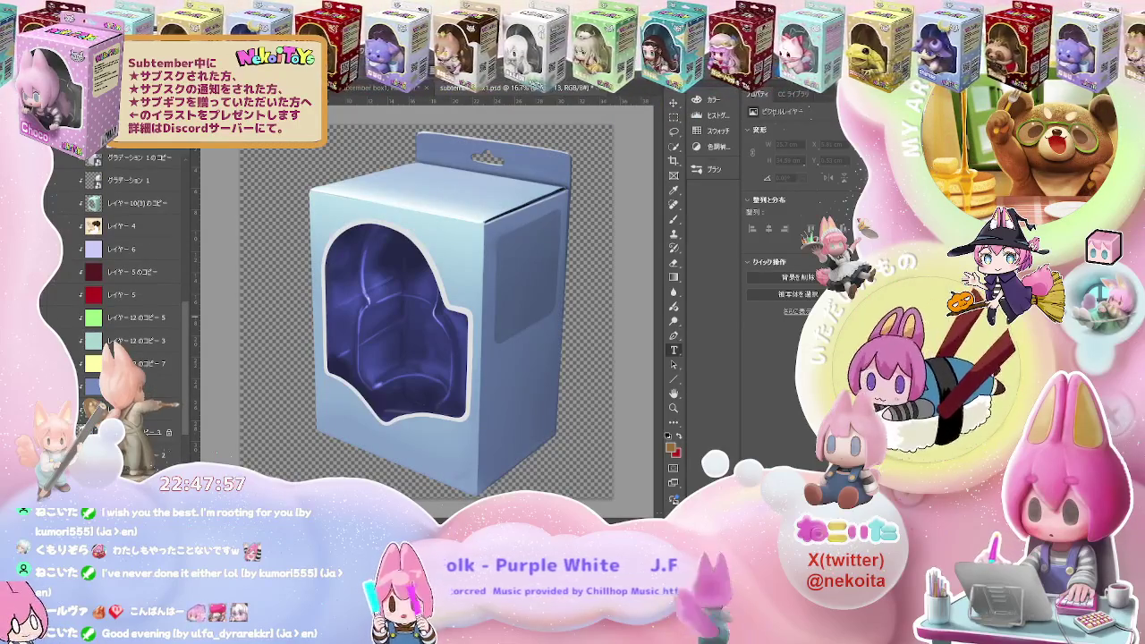
pyautogui.click(125, 385)
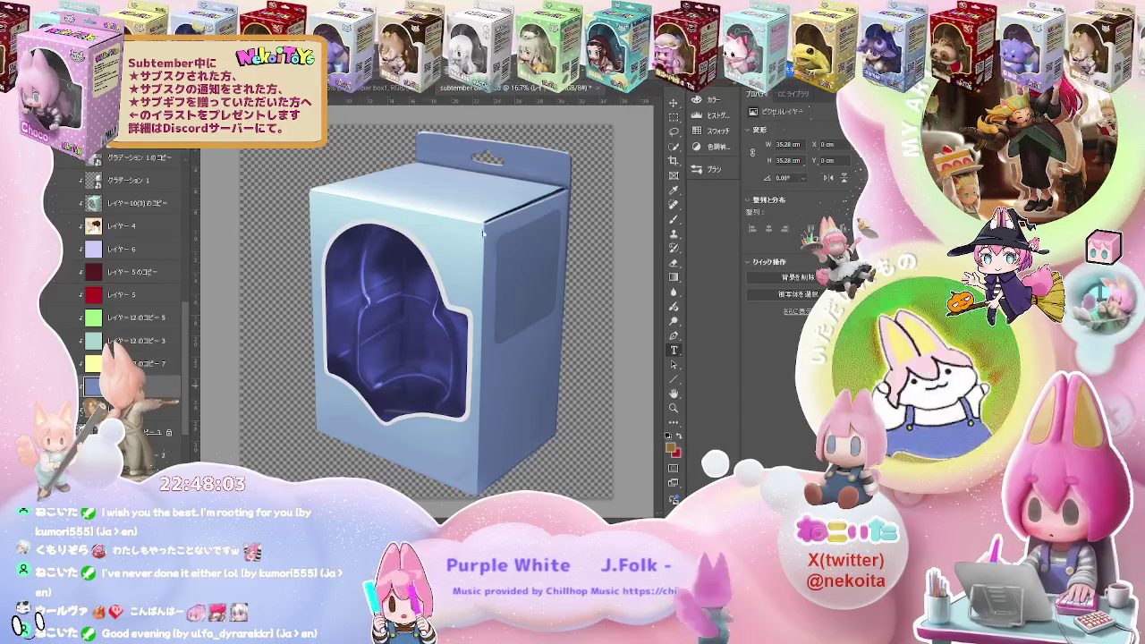
pyautogui.hotkey('ctrl', 'Tab')
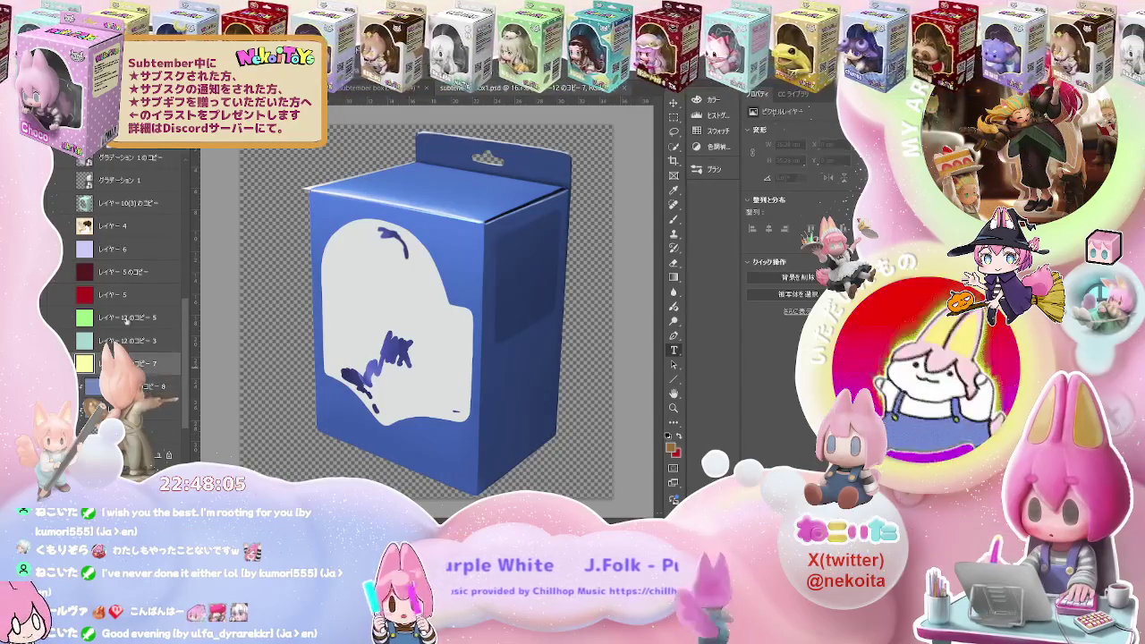
# Hide the white scribbled fill layer over the blister window
pyautogui.scroll(5, 118, 213)
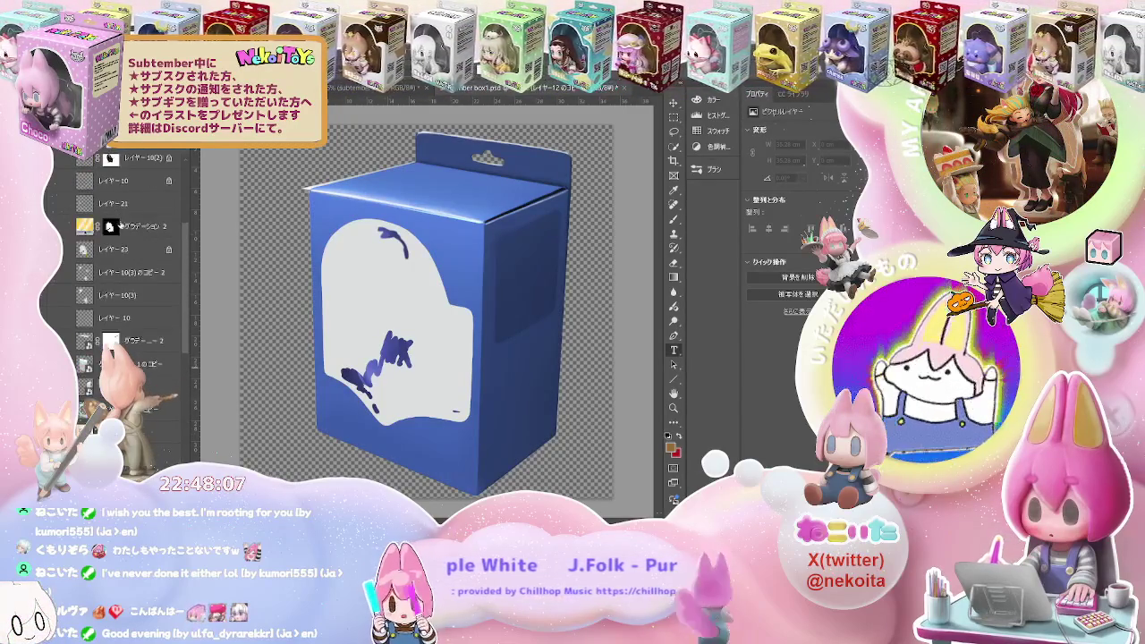
pyautogui.scroll(2, 134, 228)
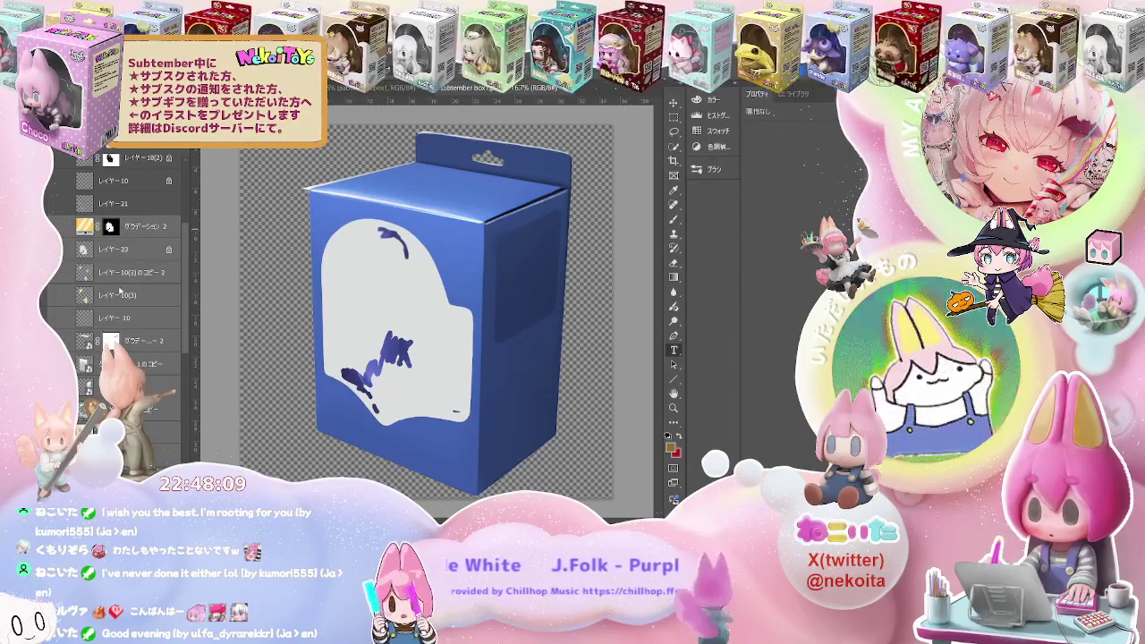
pyautogui.click(93, 428)
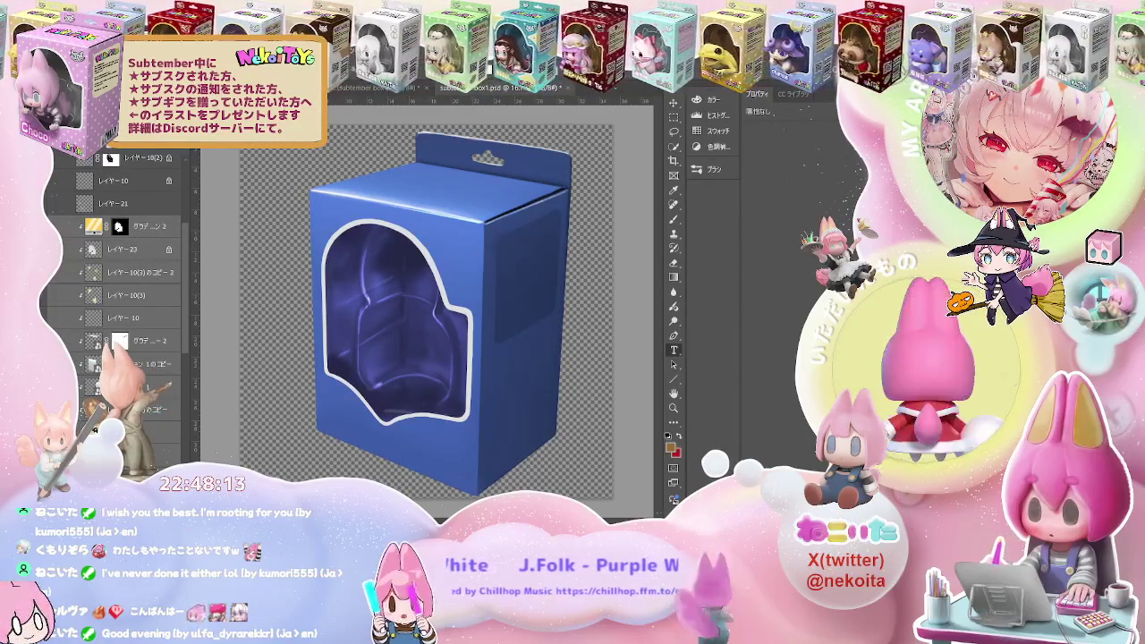
# Recolour the box colour layer to a brighter purple-blue and return to the finished box document
pyautogui.scroll(-3, 126, 296)
pyautogui.click(161, 432)
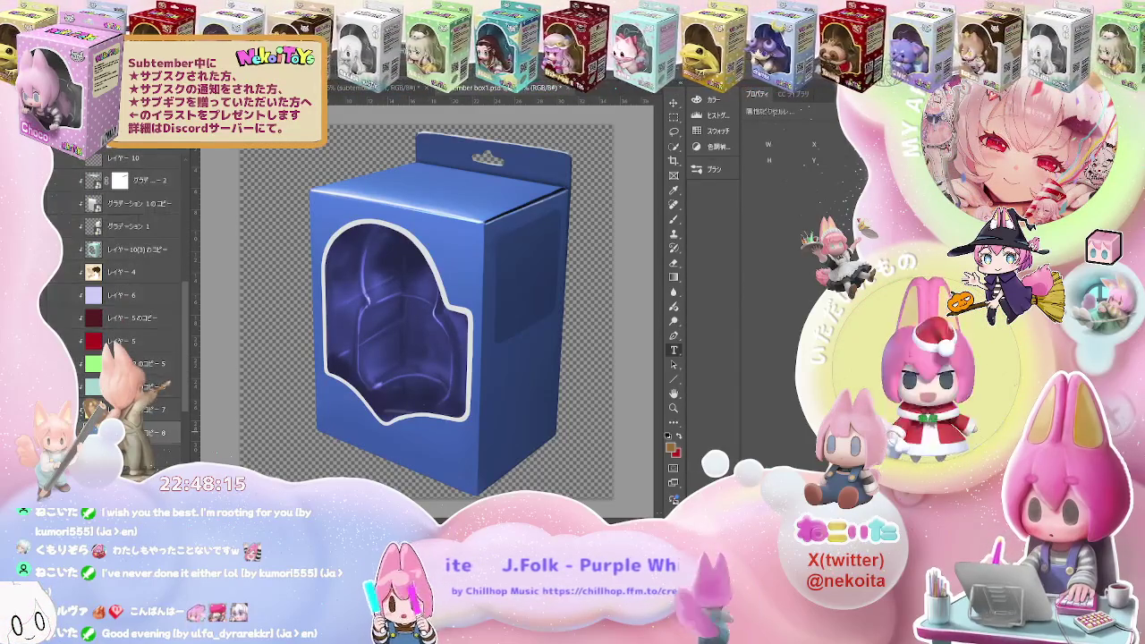
pyautogui.click(81, 410)
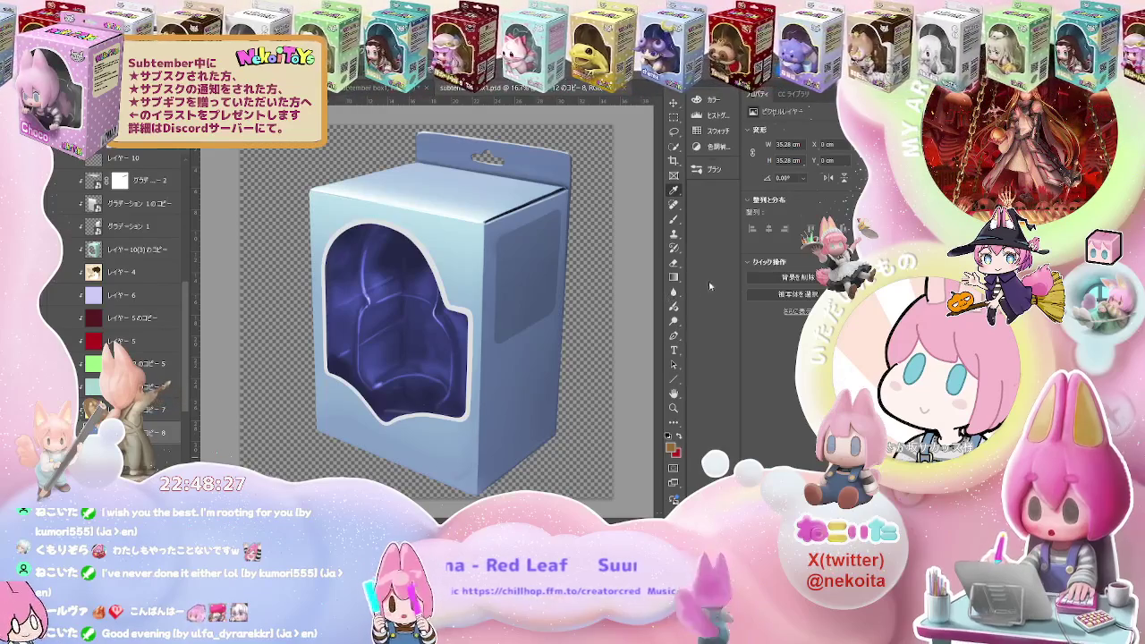
pyautogui.hotkey('ctrl', 'Tab')
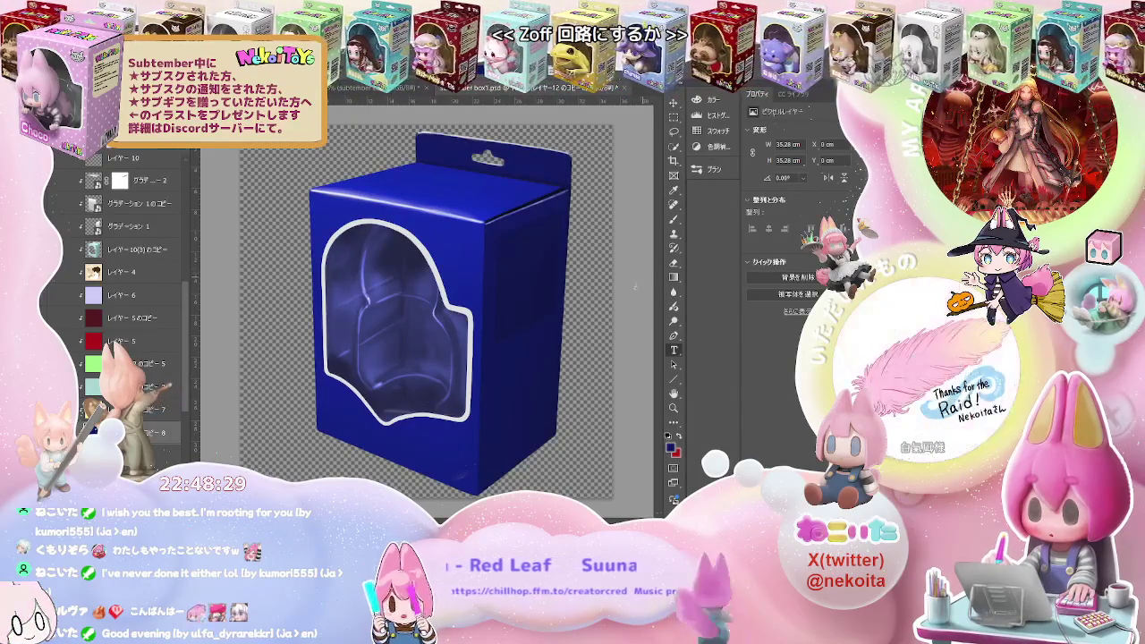
pyautogui.press('i')
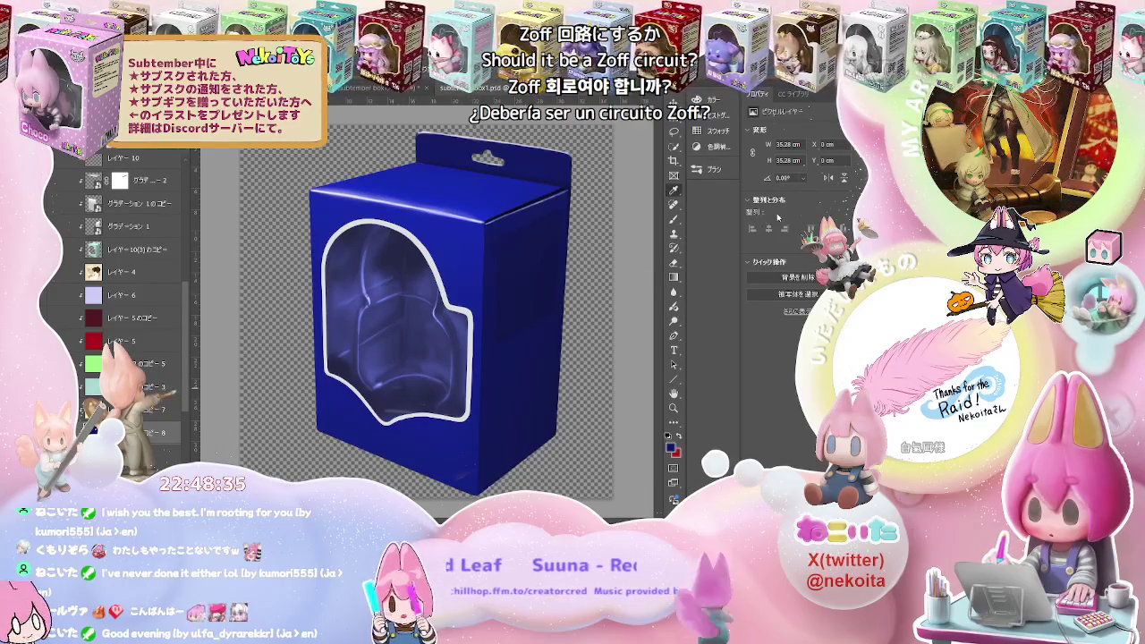
pyautogui.press('t')
pyautogui.hotkey('ctrl', 'z')
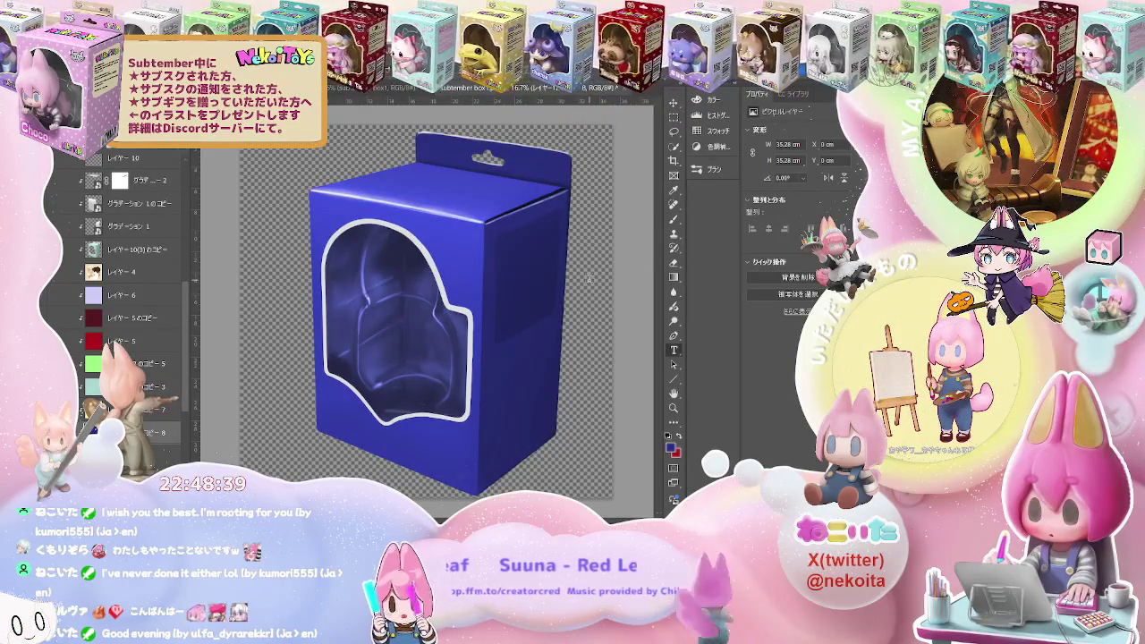
pyautogui.scroll(-2, 517, 295)
pyautogui.scroll(-2, 517, 295)
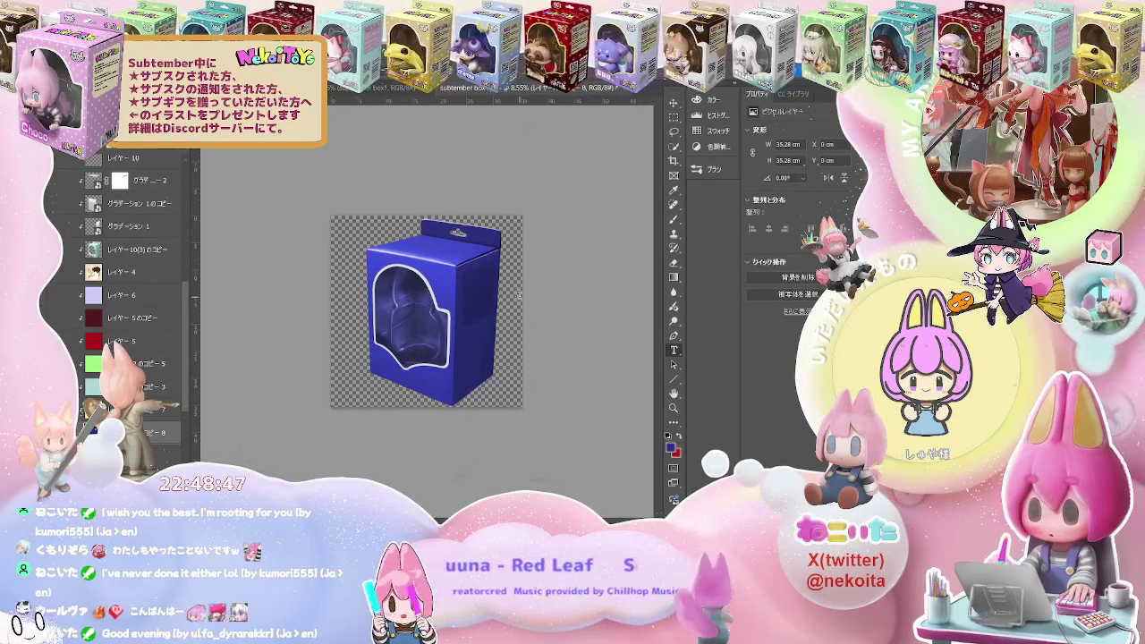
pyautogui.scroll(1, 519, 296)
pyautogui.scroll(1, 518, 295)
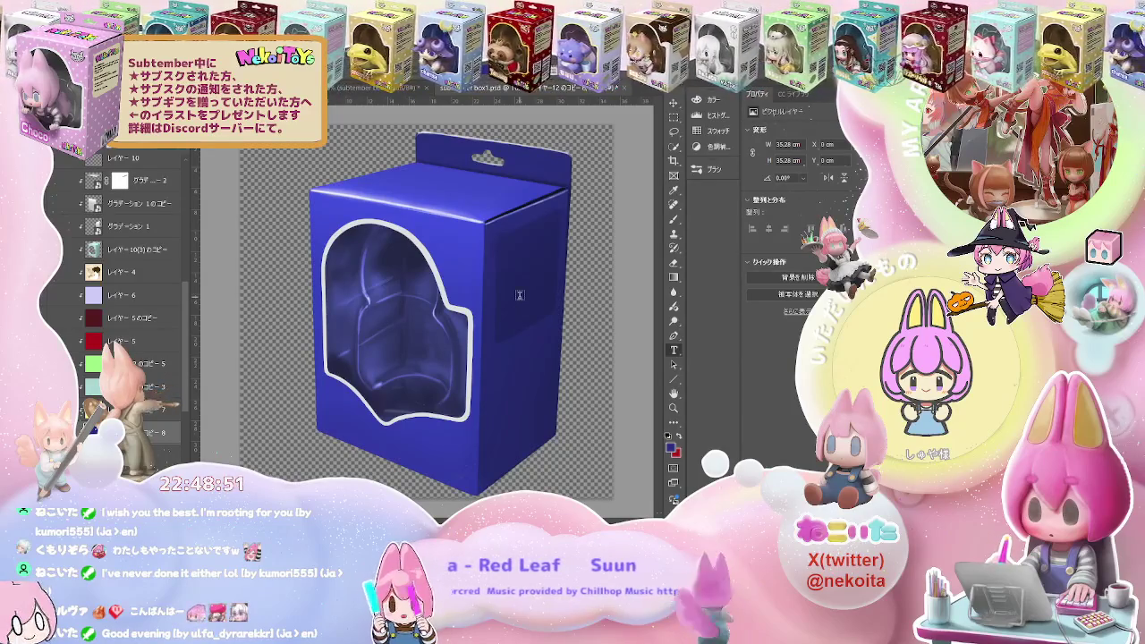
pyautogui.scroll(-1, 519, 295)
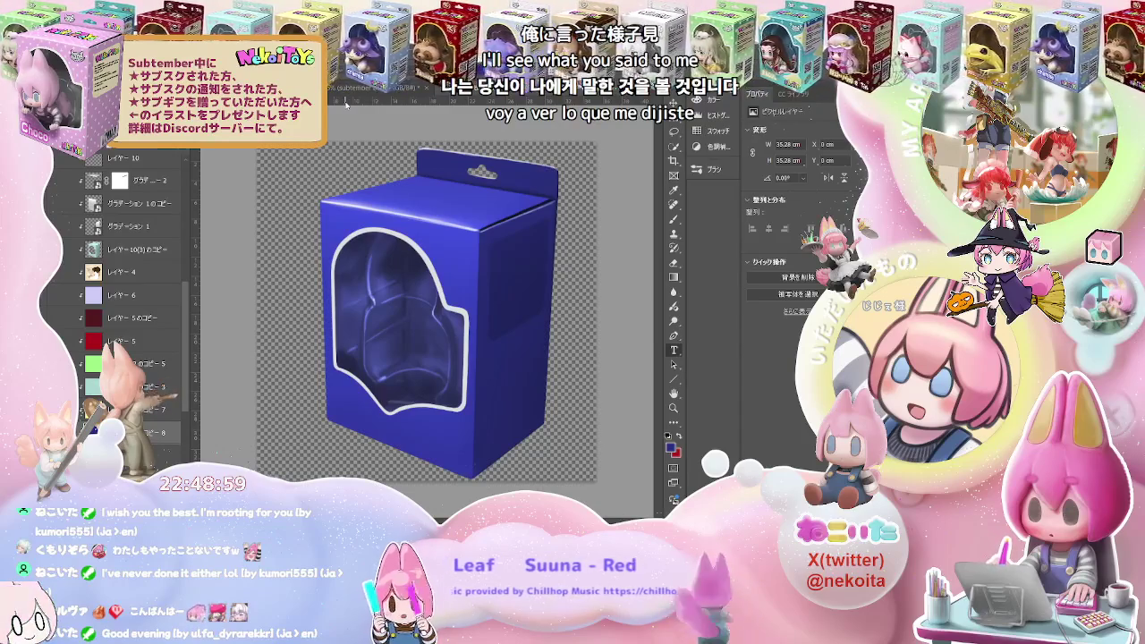
pyautogui.click(344, 86)
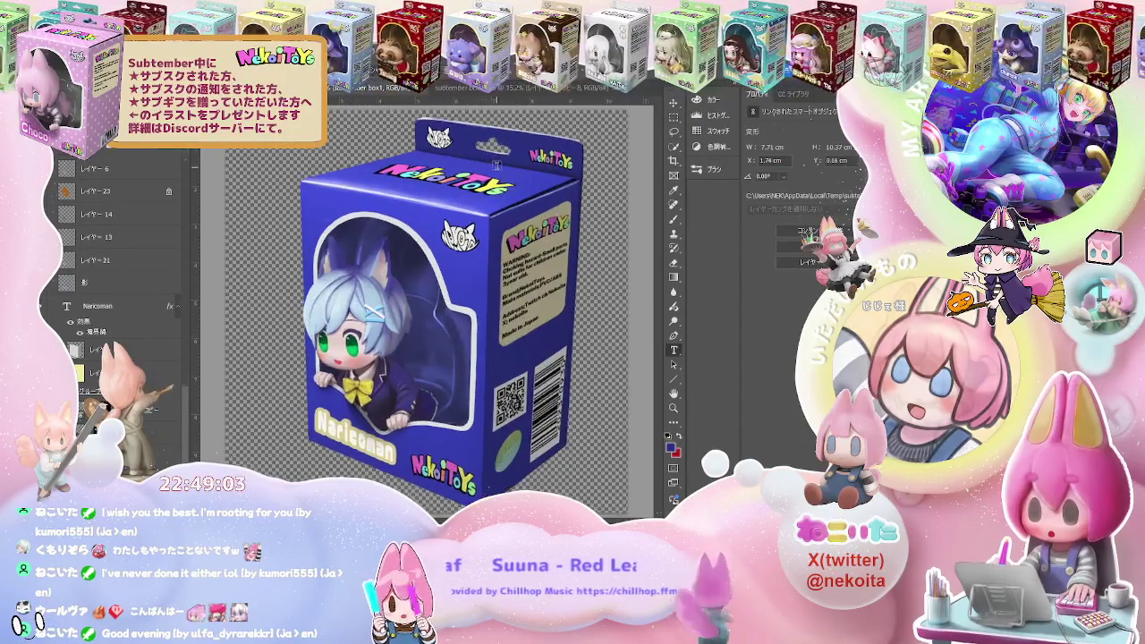
pyautogui.hotkey('ctrl', 'Tab')
pyautogui.hotkey('ctrl', 'Tab')
pyautogui.hotkey('ctrl', 'Tab')
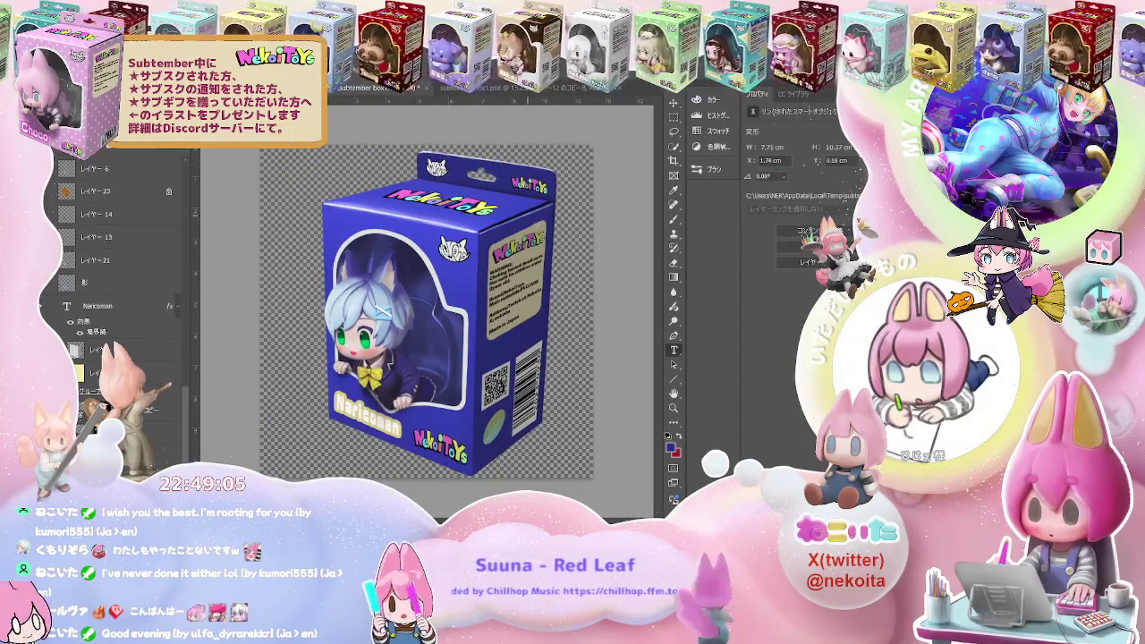
pyautogui.hotkey('ctrl', 'Tab')
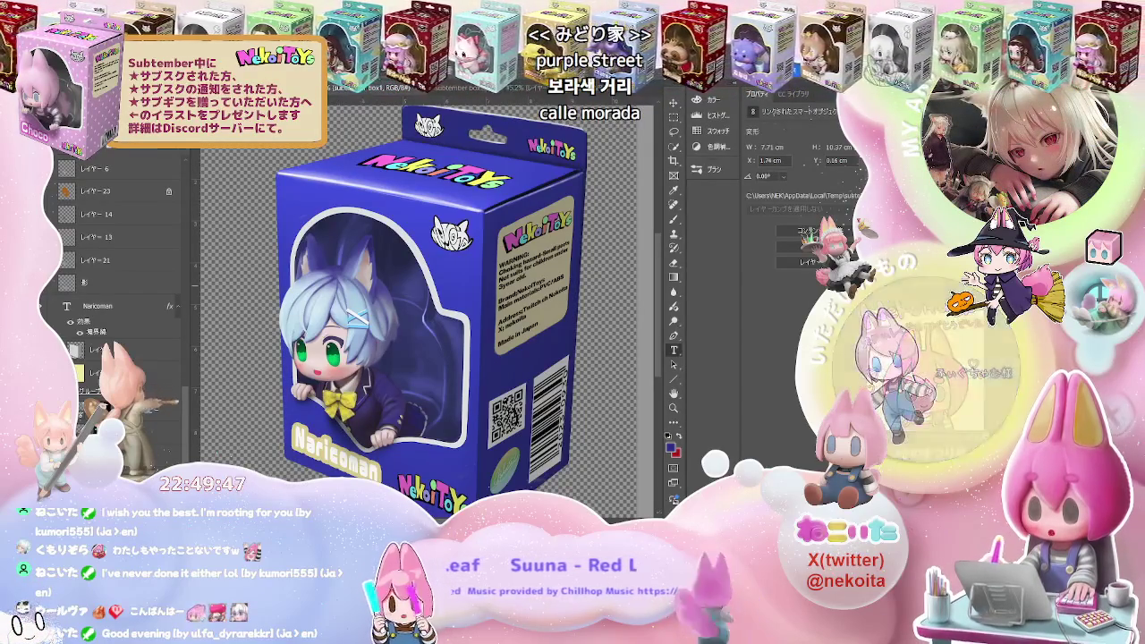
pyautogui.scroll(3, 117, 268)
pyautogui.scroll(3, 116, 269)
pyautogui.scroll(2, 116, 269)
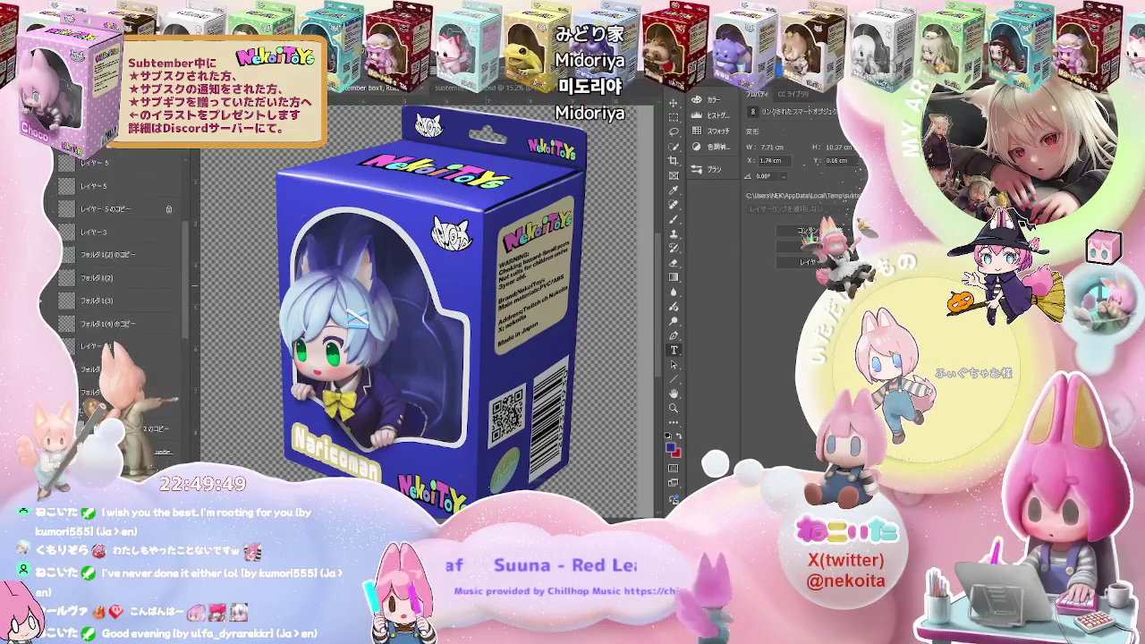
pyautogui.scroll(2, 117, 269)
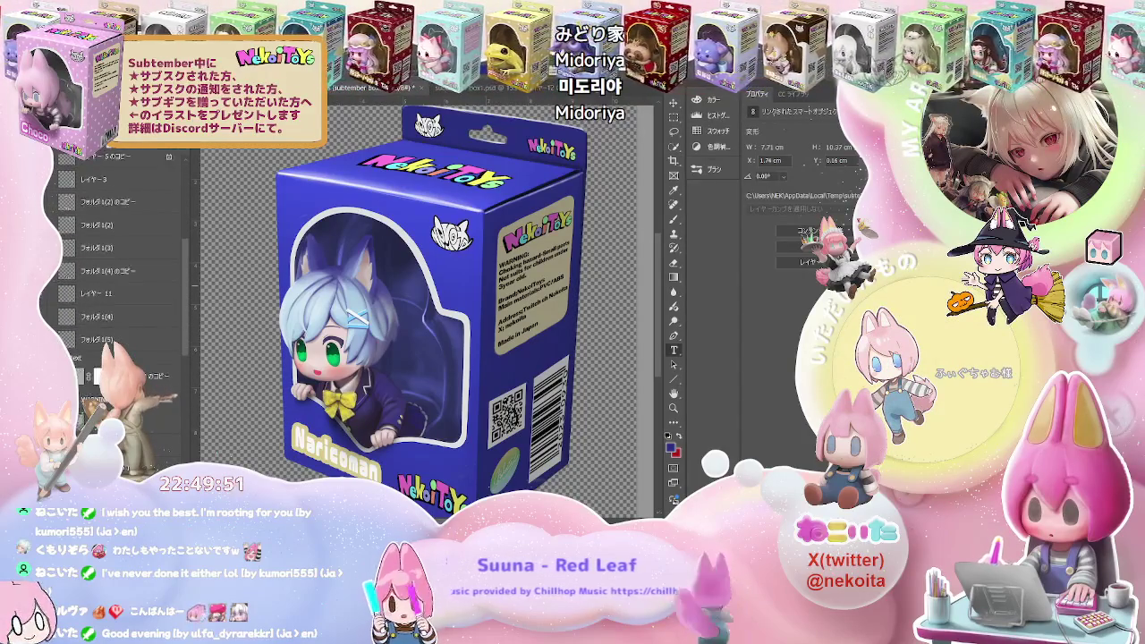
pyautogui.scroll(-2, 116, 268)
pyautogui.scroll(-2, 116, 269)
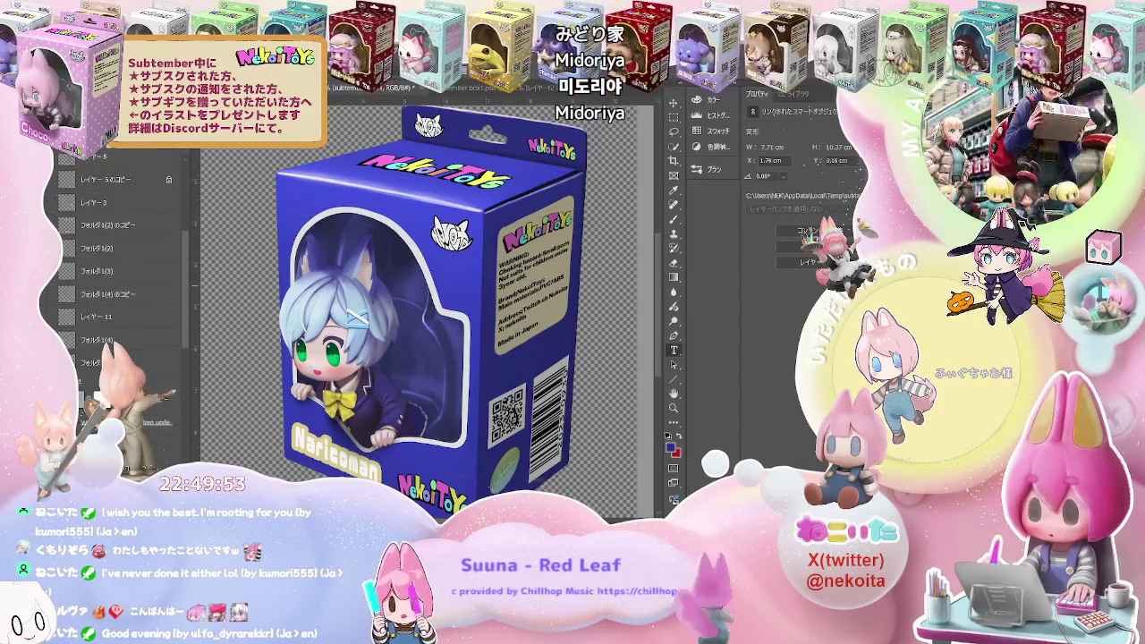
pyautogui.scroll(-2, 116, 268)
pyautogui.scroll(-3, 117, 268)
pyautogui.scroll(-1, 117, 268)
pyautogui.scroll(-1, 116, 268)
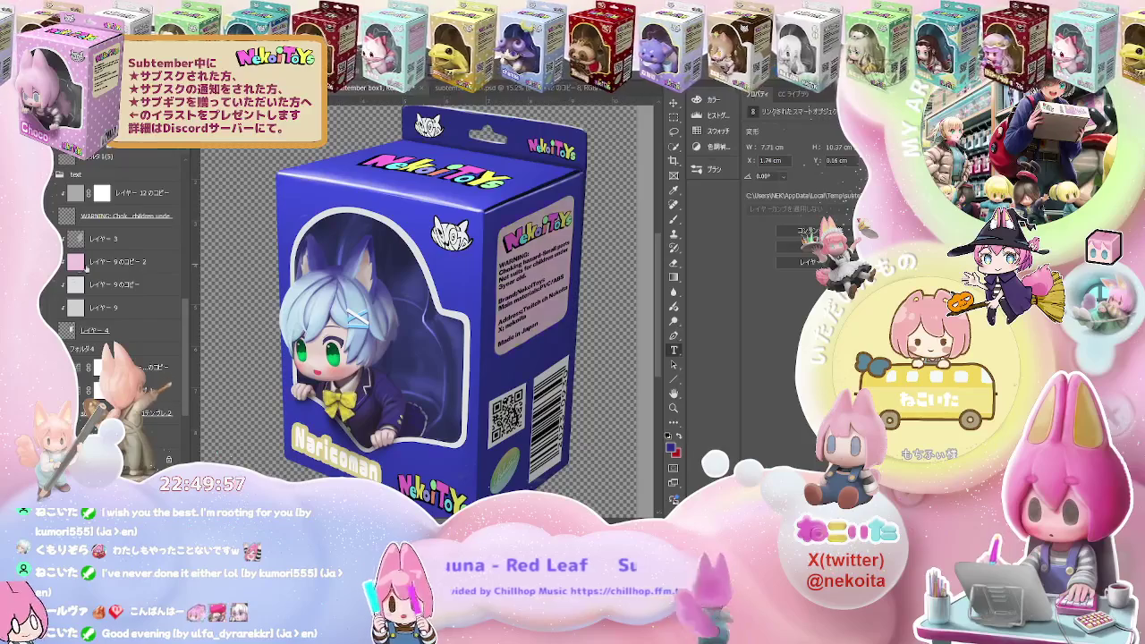
# Duplicate the pink side label layer and recolour the copy a sampled light blue
pyautogui.click(113, 265)
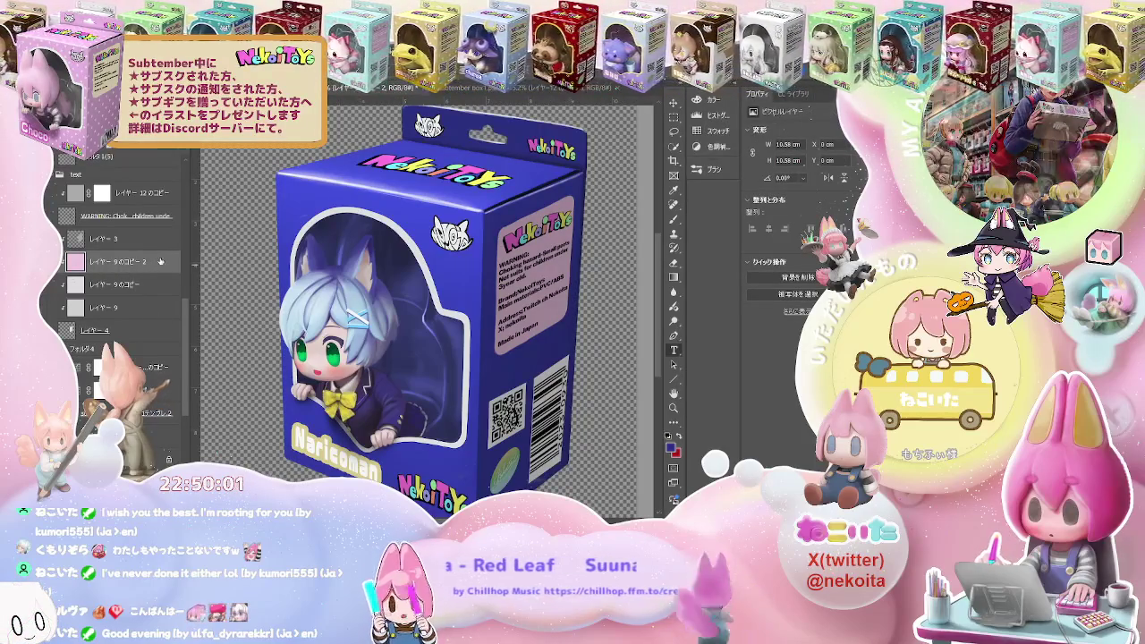
pyautogui.hotkey('ctrl', 'j')
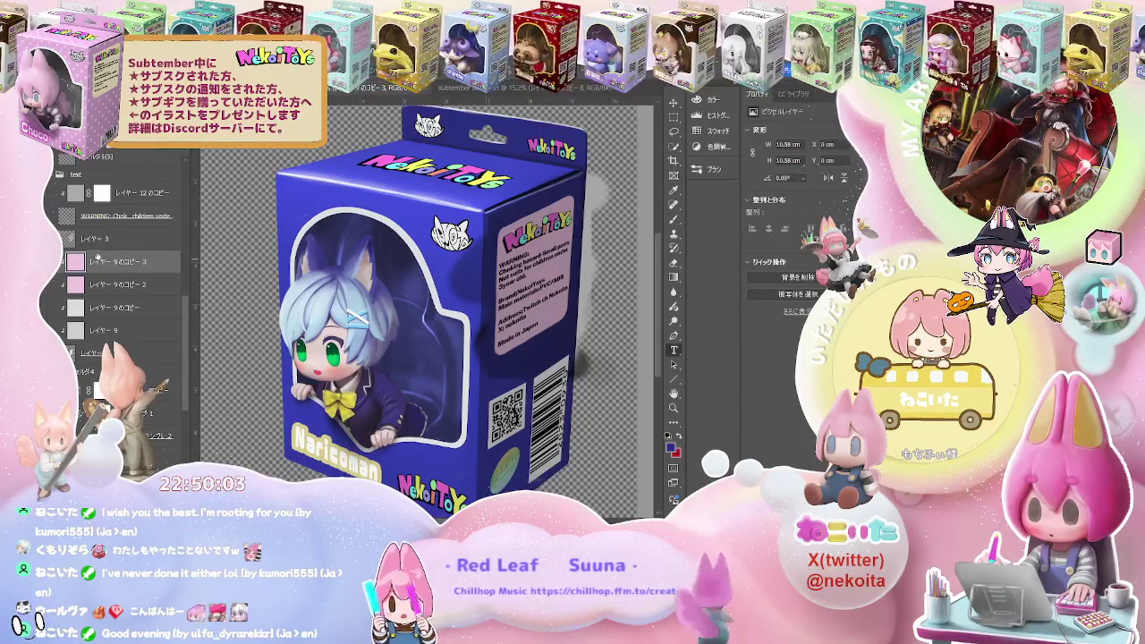
pyautogui.click(107, 241)
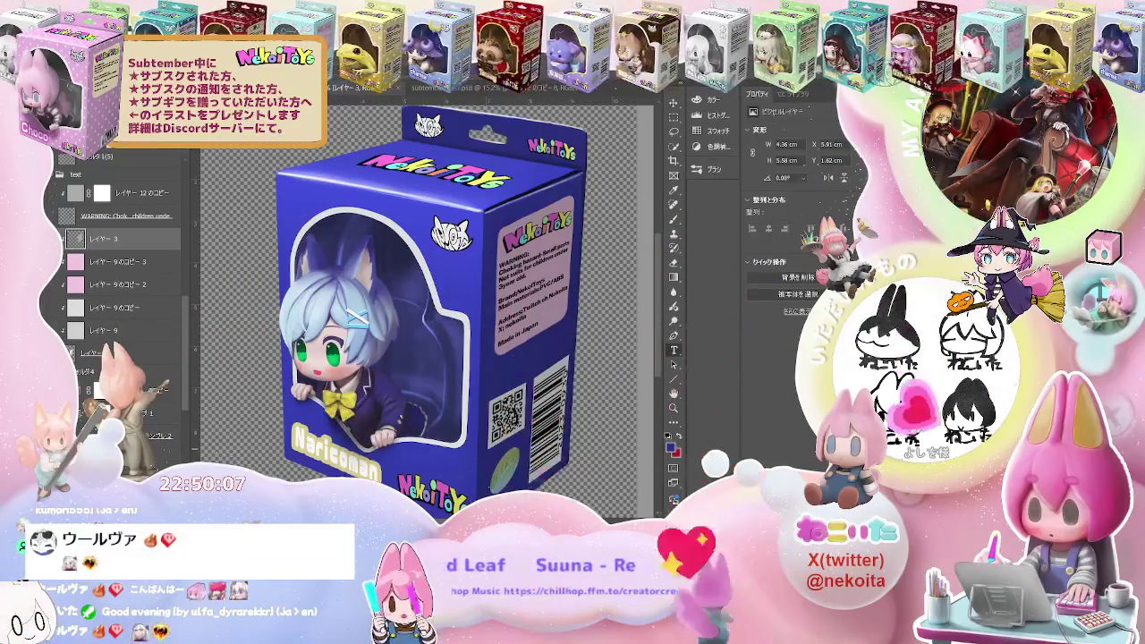
pyautogui.click(112, 261)
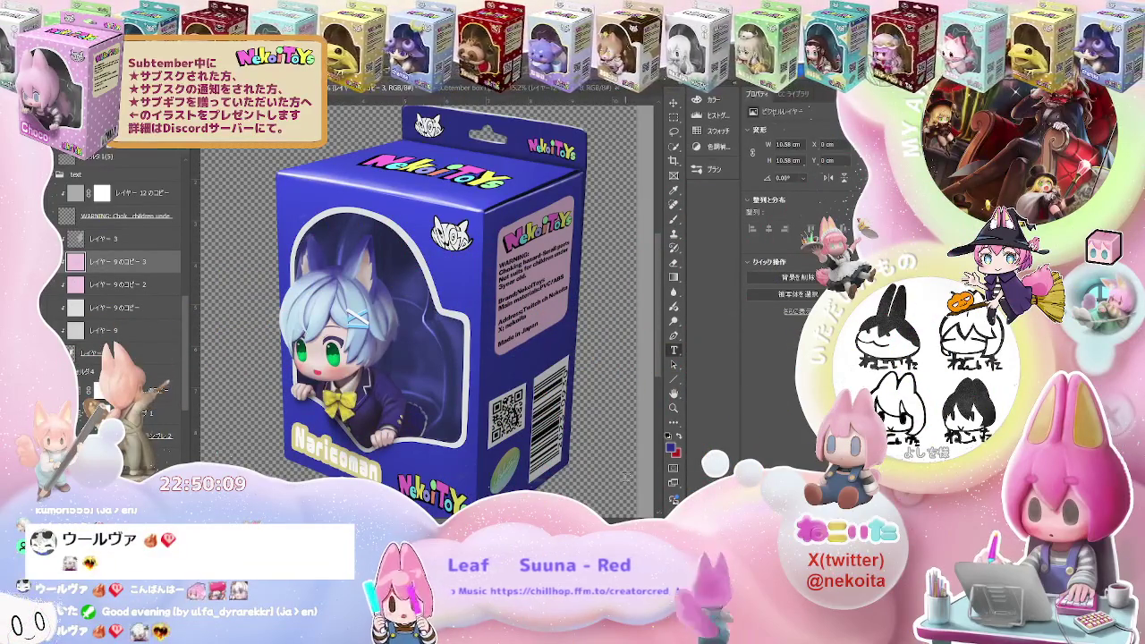
pyautogui.press('i')
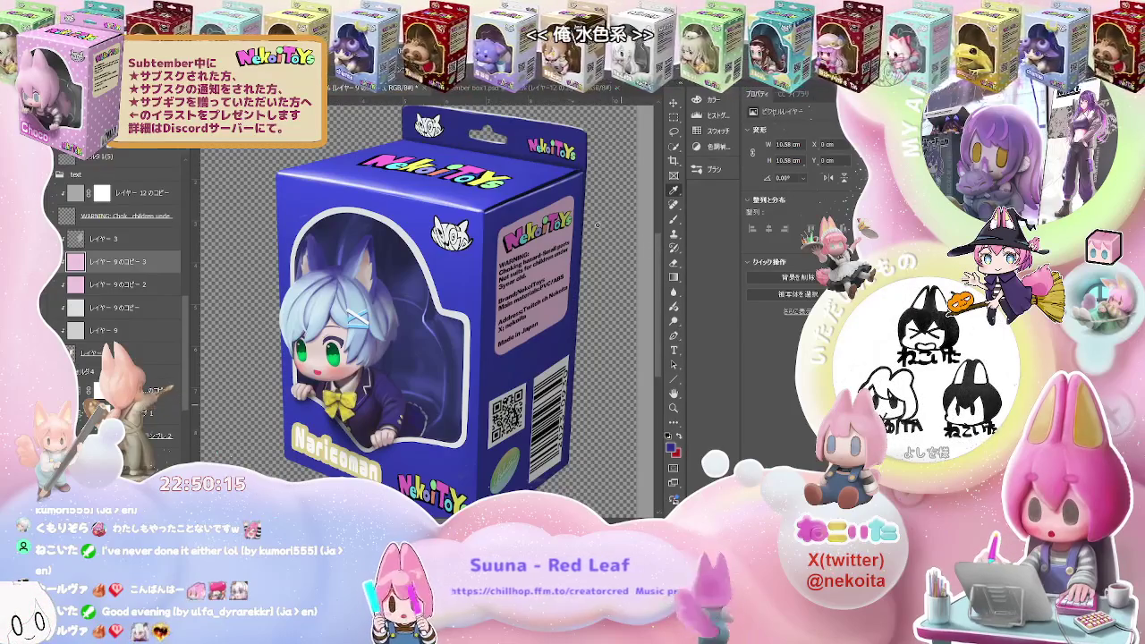
pyautogui.press('t')
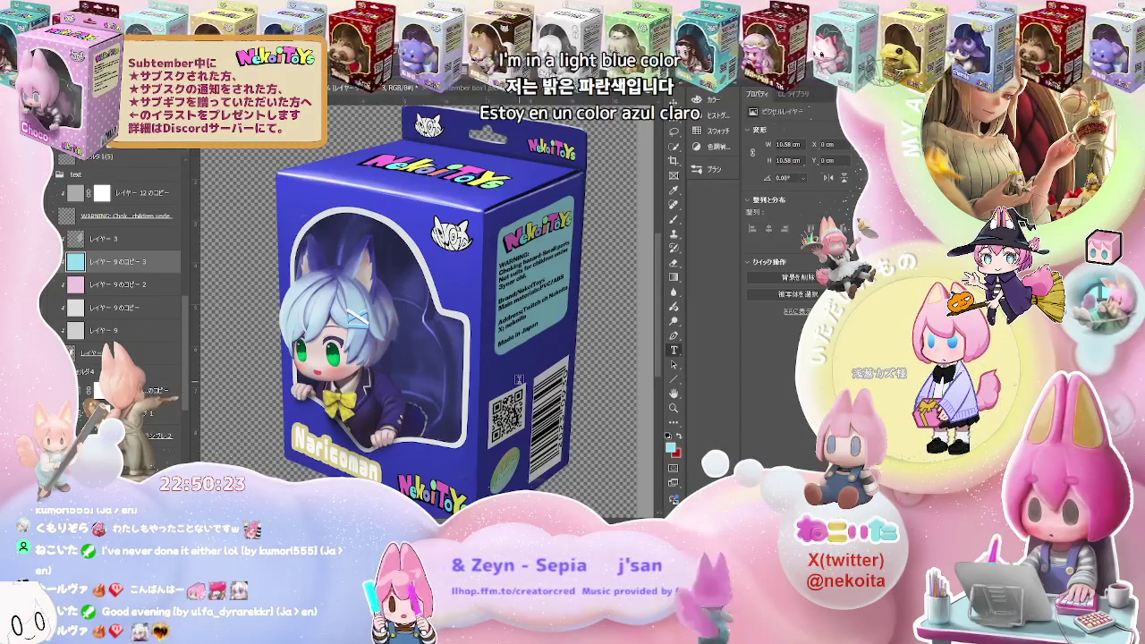
pyautogui.scroll(-5, 149, 387)
pyautogui.scroll(-5, 149, 385)
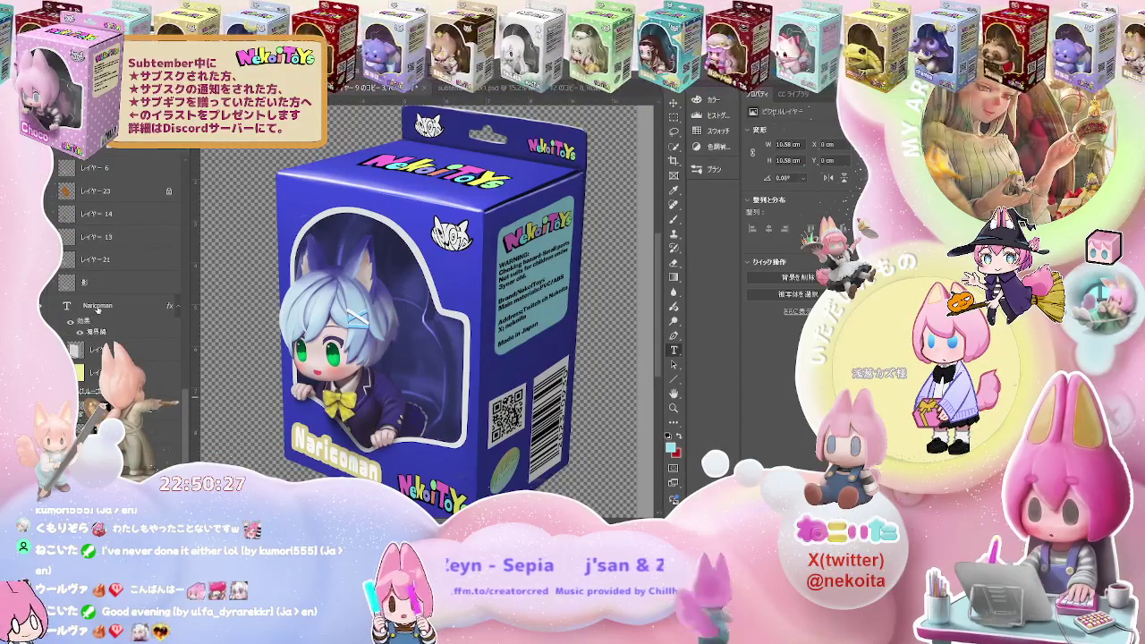
pyautogui.click(169, 307)
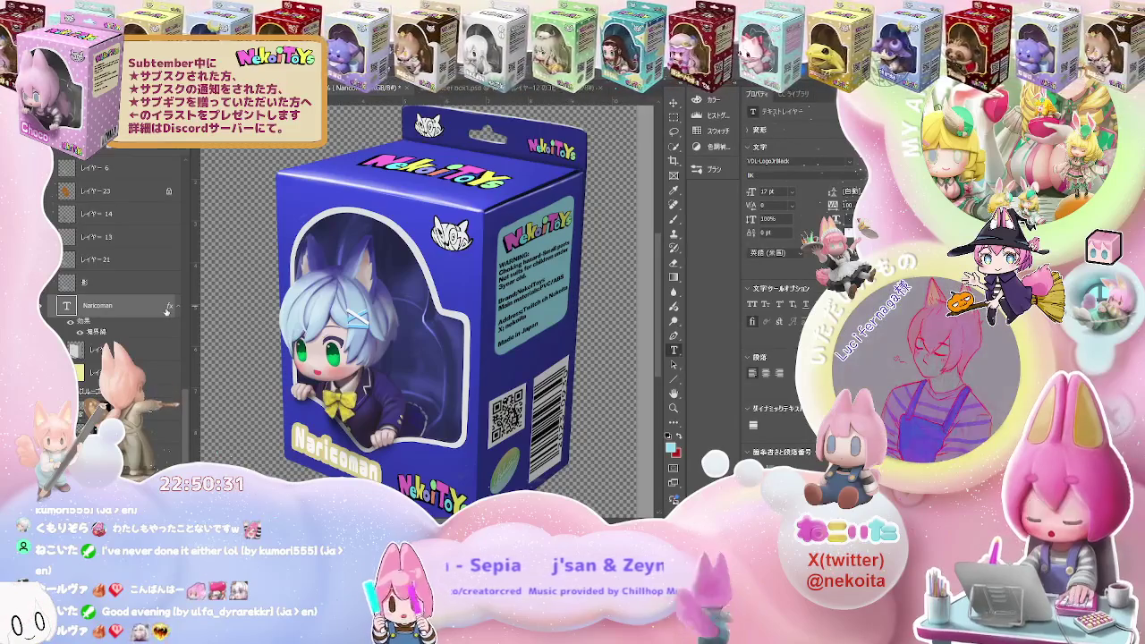
# Cycle through the Hand, Eyedropper and Type tools, then bring up the empty blue box document
pyautogui.press('space')
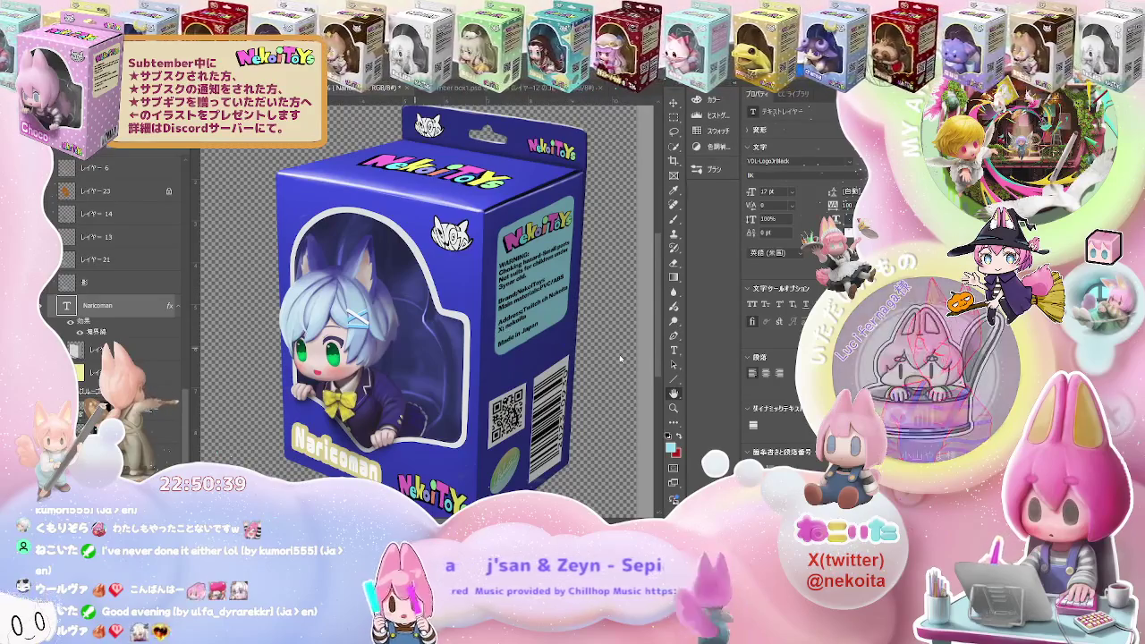
pyautogui.press('i')
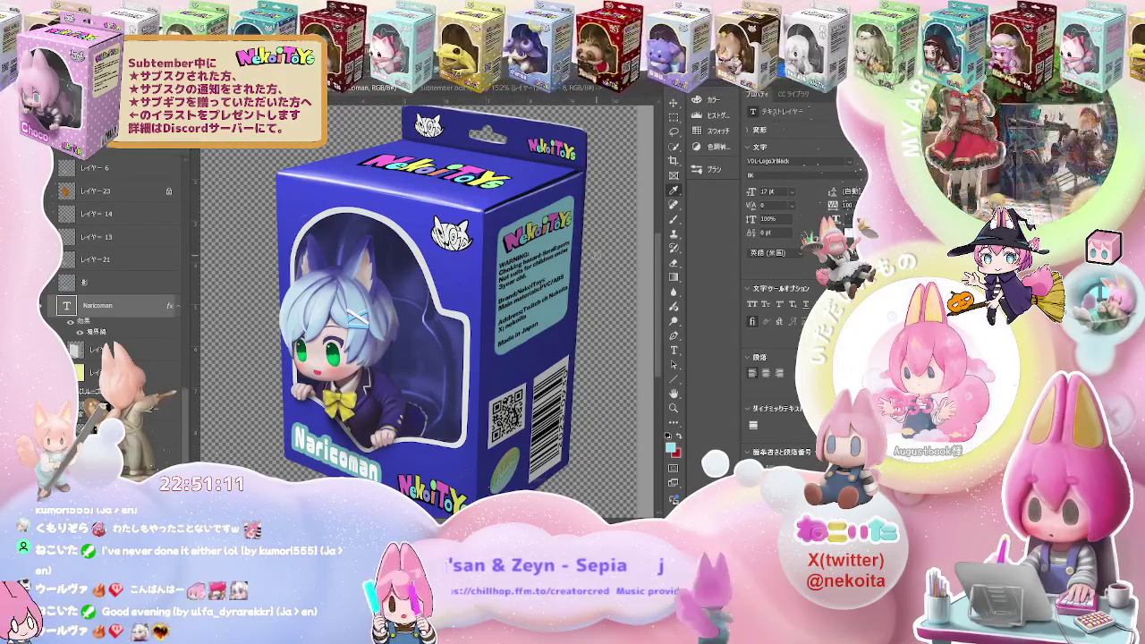
pyautogui.press('h')
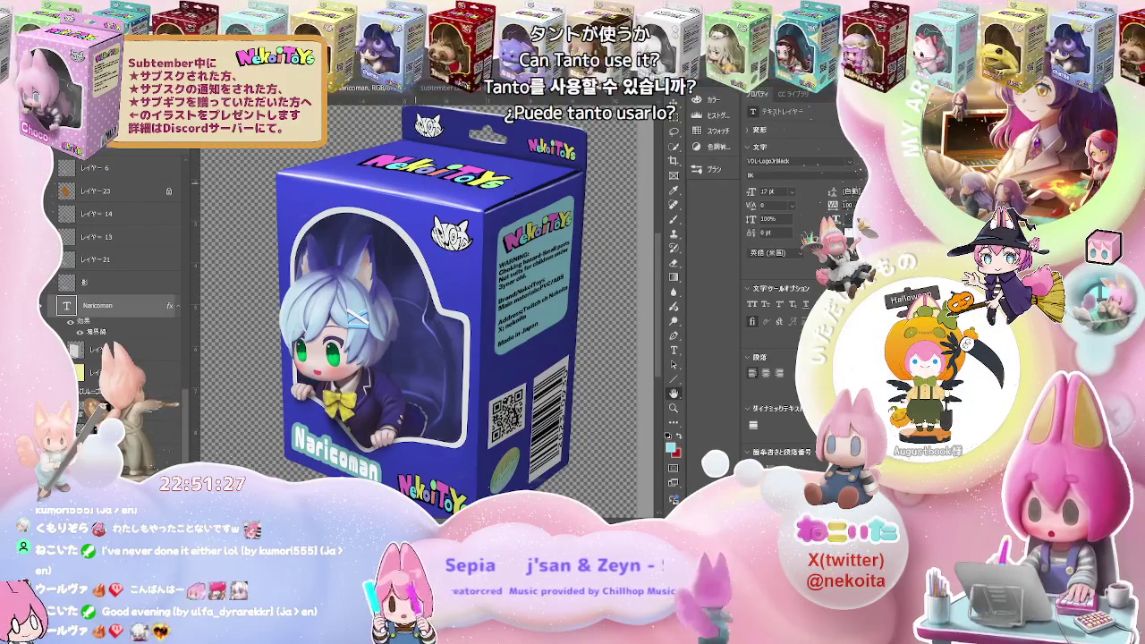
pyautogui.press('t')
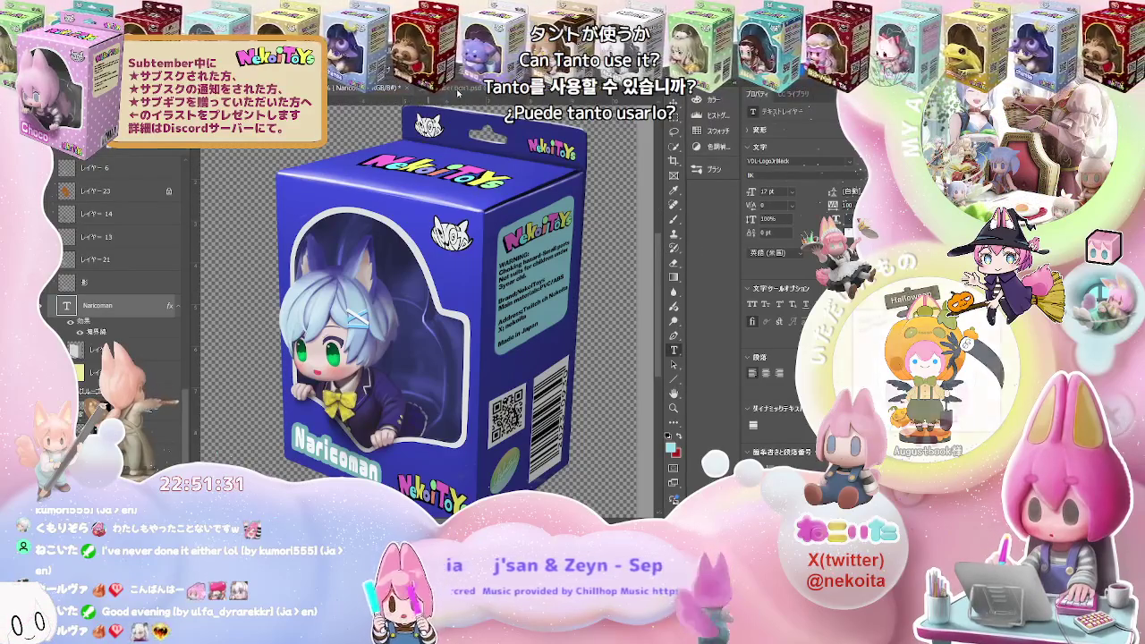
pyautogui.hotkey('ctrl', 'Tab')
pyautogui.scroll(2, 125, 269)
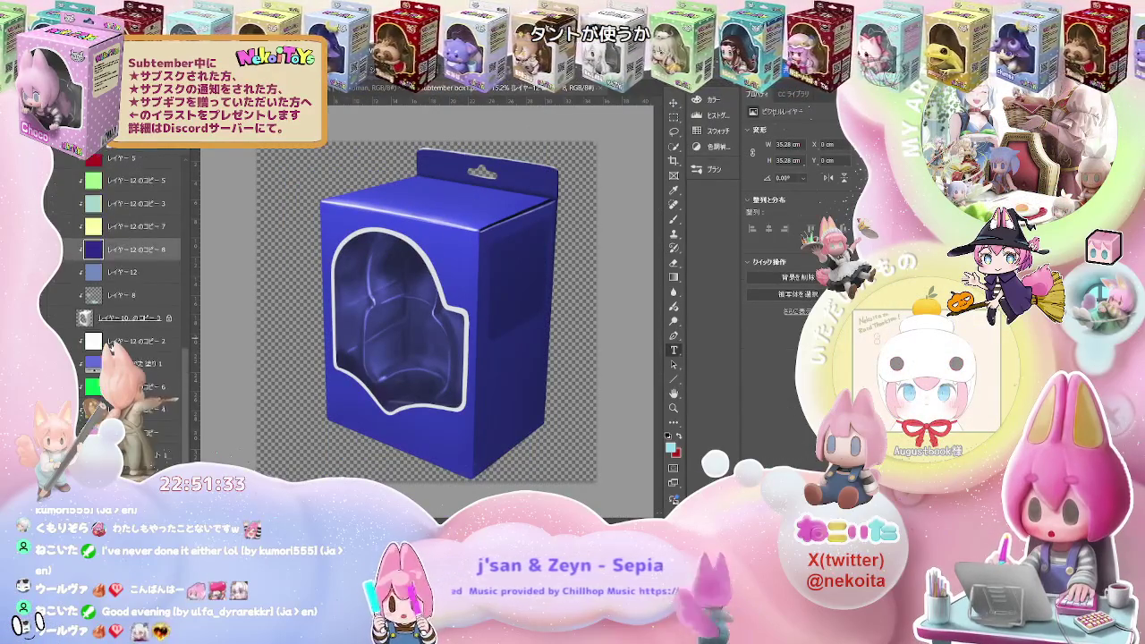
# In the gradient file, duplicate the teal gradient copy layer
pyautogui.scroll(2, 125, 268)
pyautogui.scroll(2, 126, 268)
pyautogui.scroll(2, 125, 268)
pyautogui.scroll(3, 125, 344)
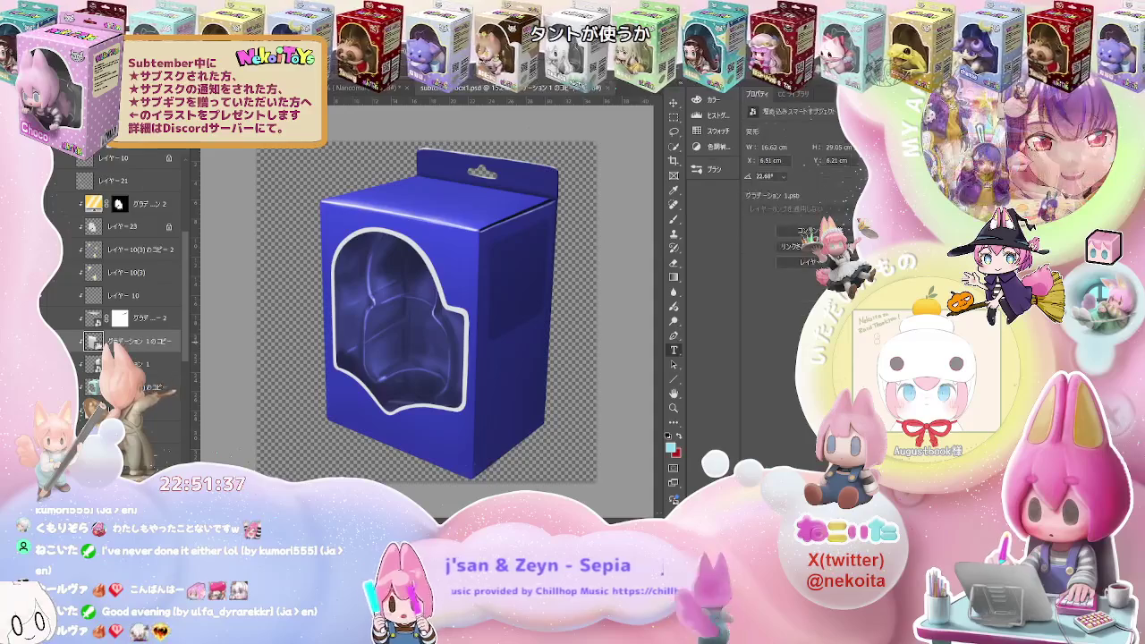
pyautogui.hotkey('ctrl', 'Tab')
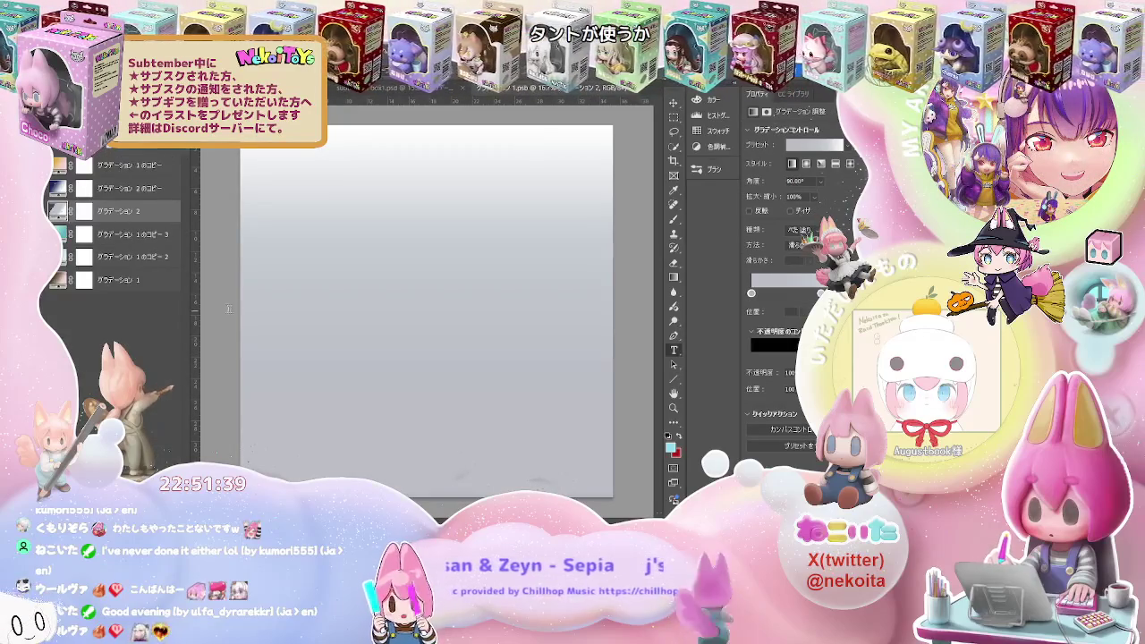
pyautogui.click(59, 231)
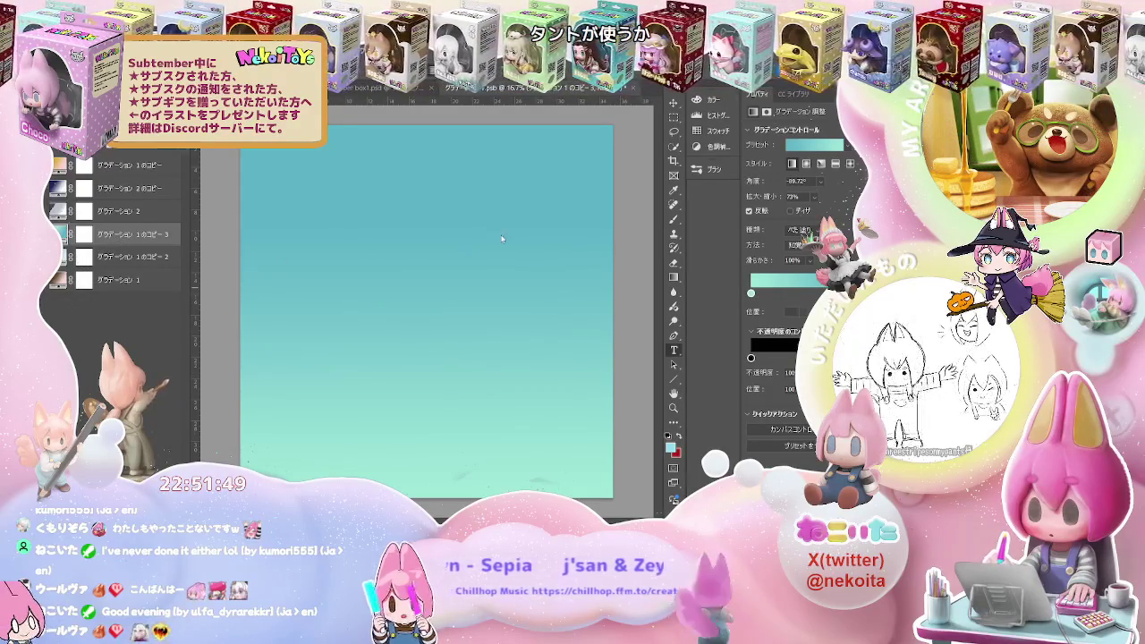
pyautogui.hotkey('ctrl', 'j')
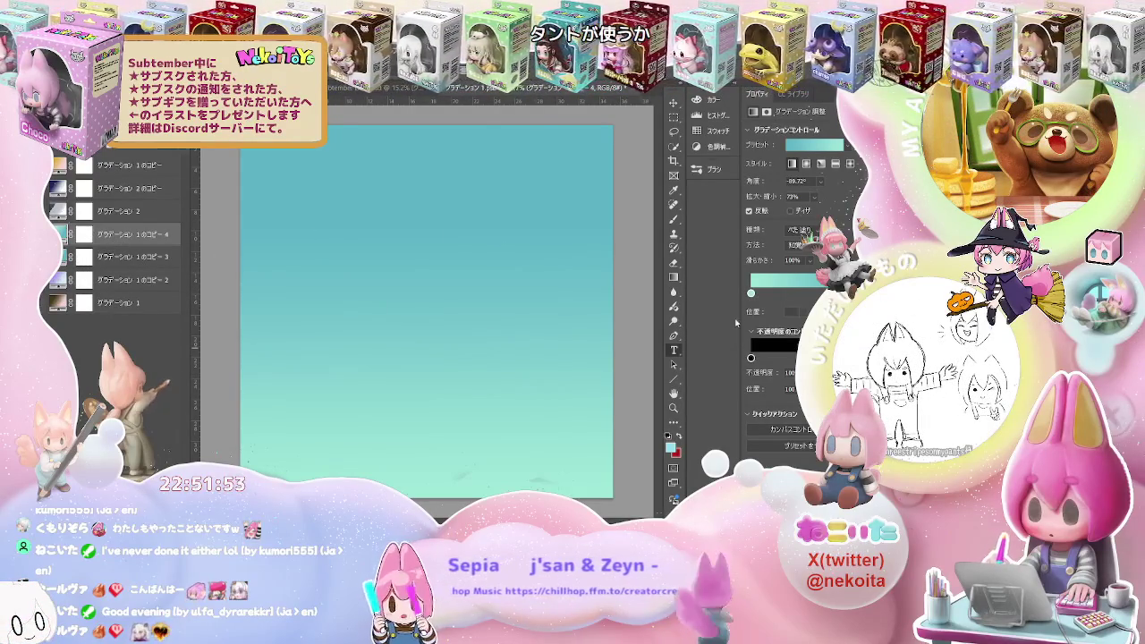
# Edit the copy's colour stops to shade teal to green, with a stop position of 100
pyautogui.click(750, 294)
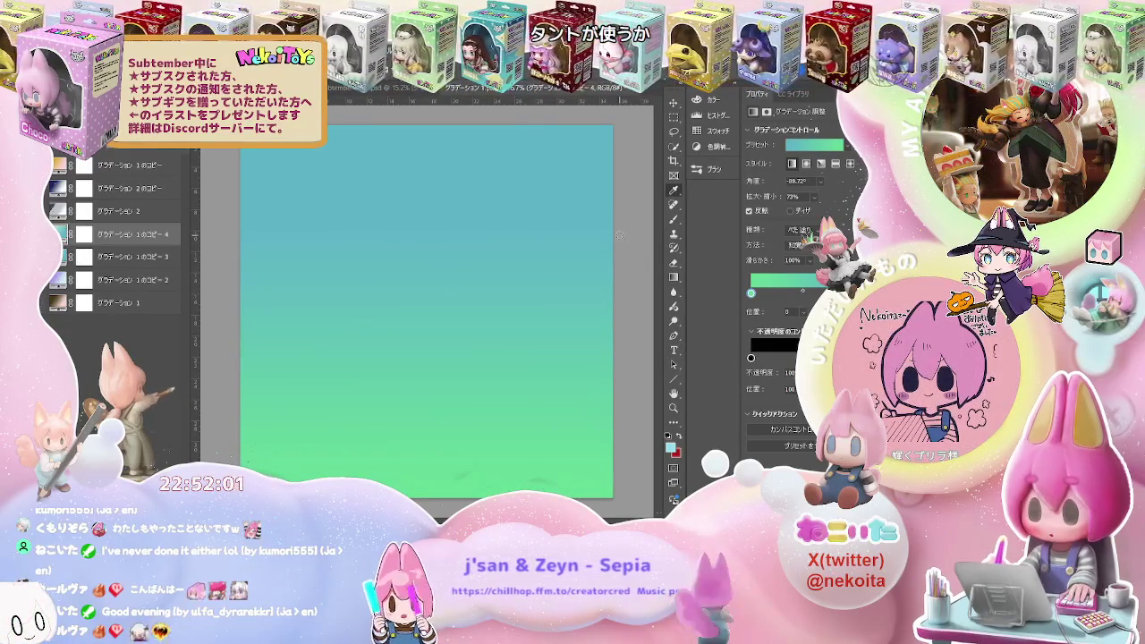
pyautogui.press('t')
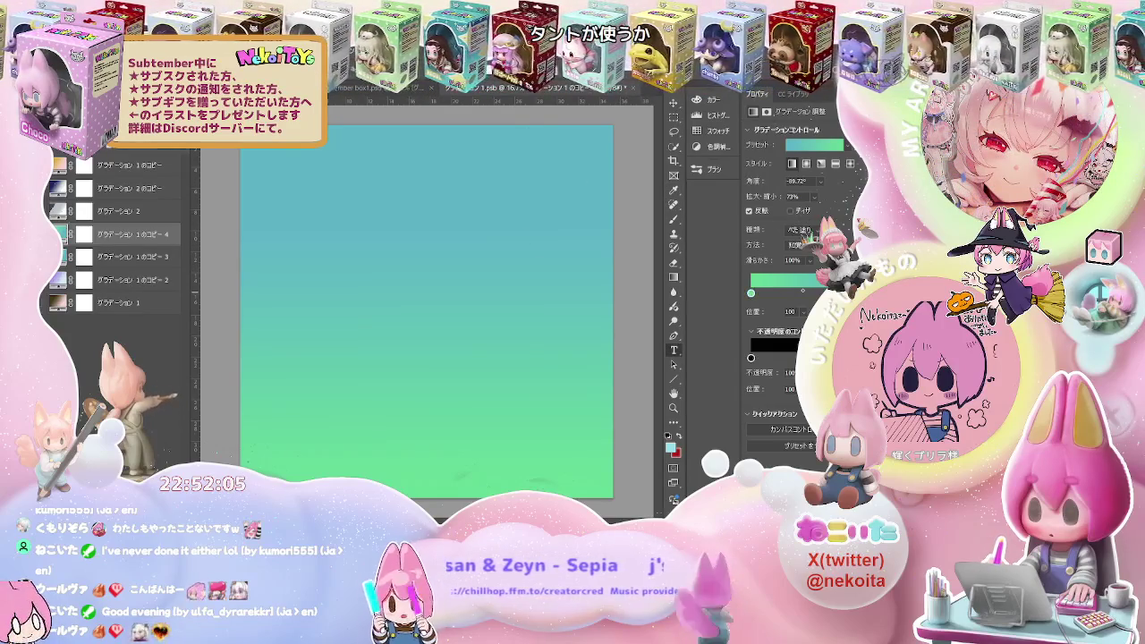
pyautogui.press('i')
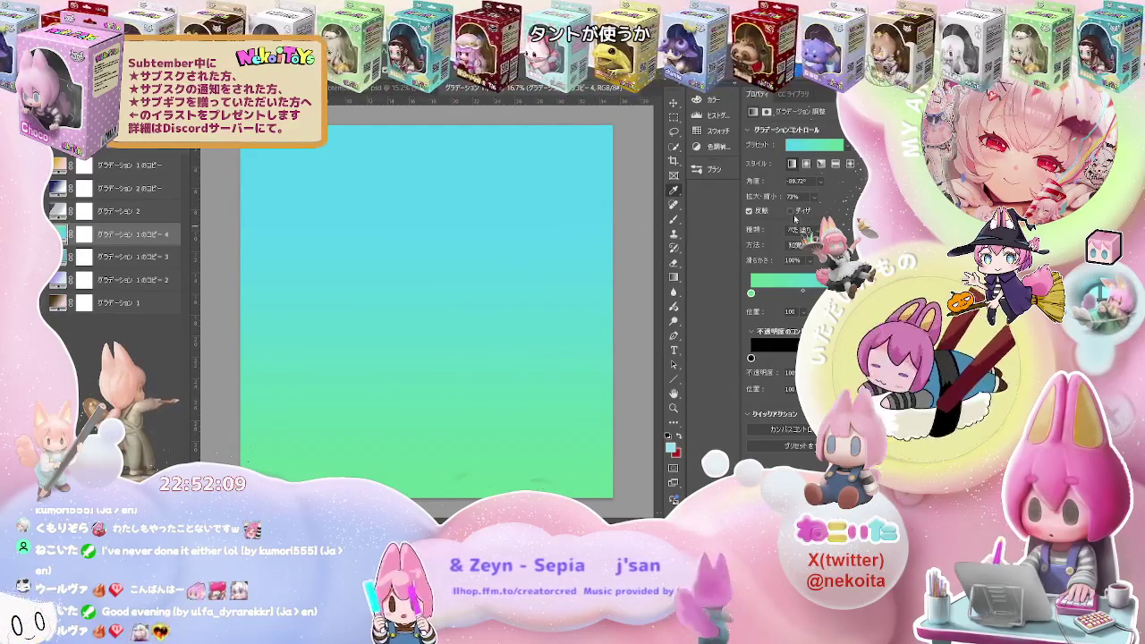
pyautogui.press('t')
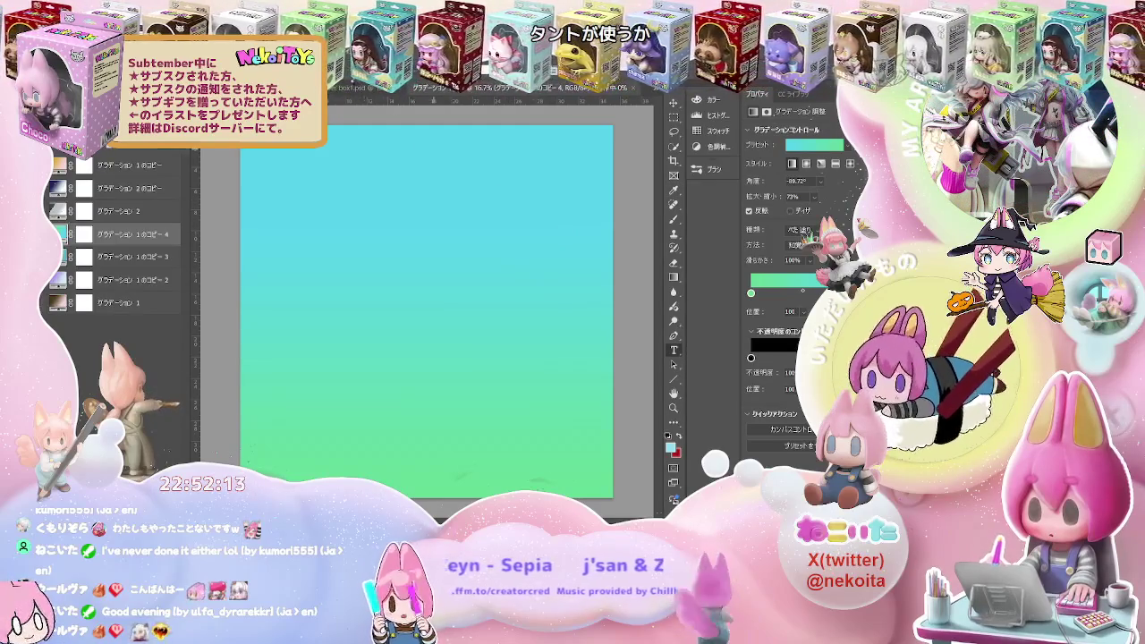
pyautogui.click(358, 89)
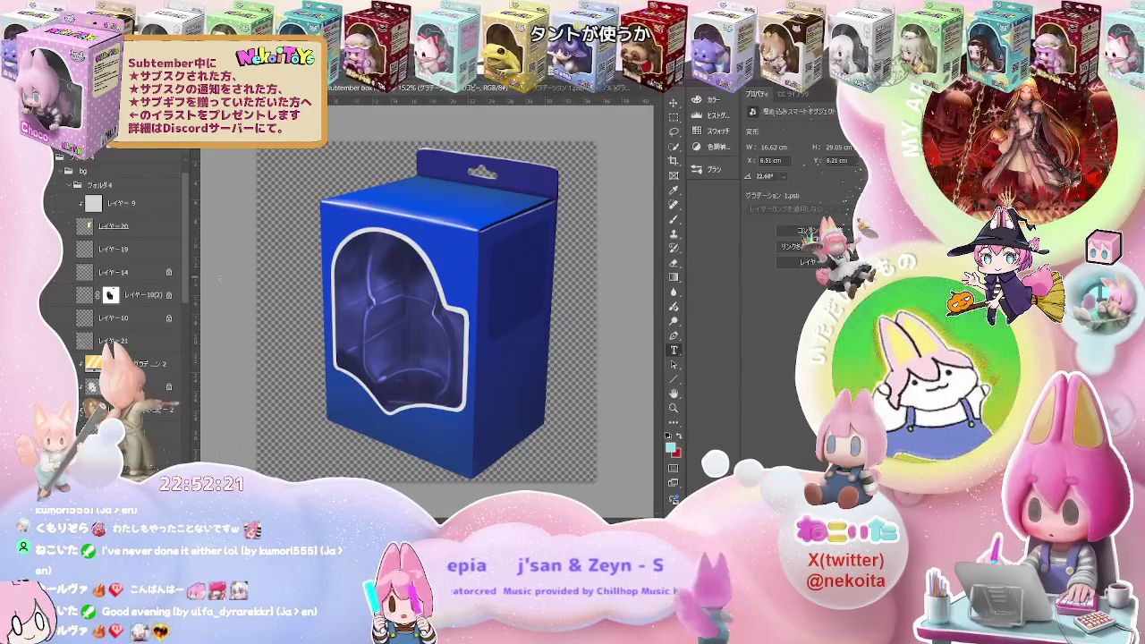
# In the box render, select レイヤー 12のコピー 8 and compare gradient versus medium-blue shading
pyautogui.hotkey('ctrl', 'Tab')
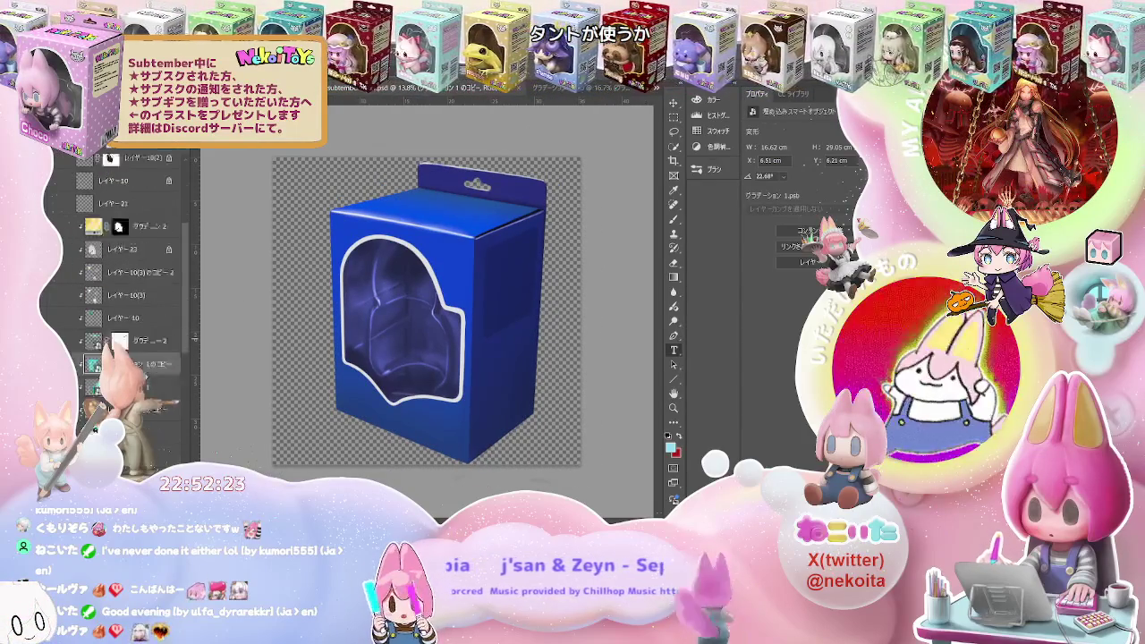
pyautogui.scroll(-2, 194, 340)
pyautogui.click(134, 363)
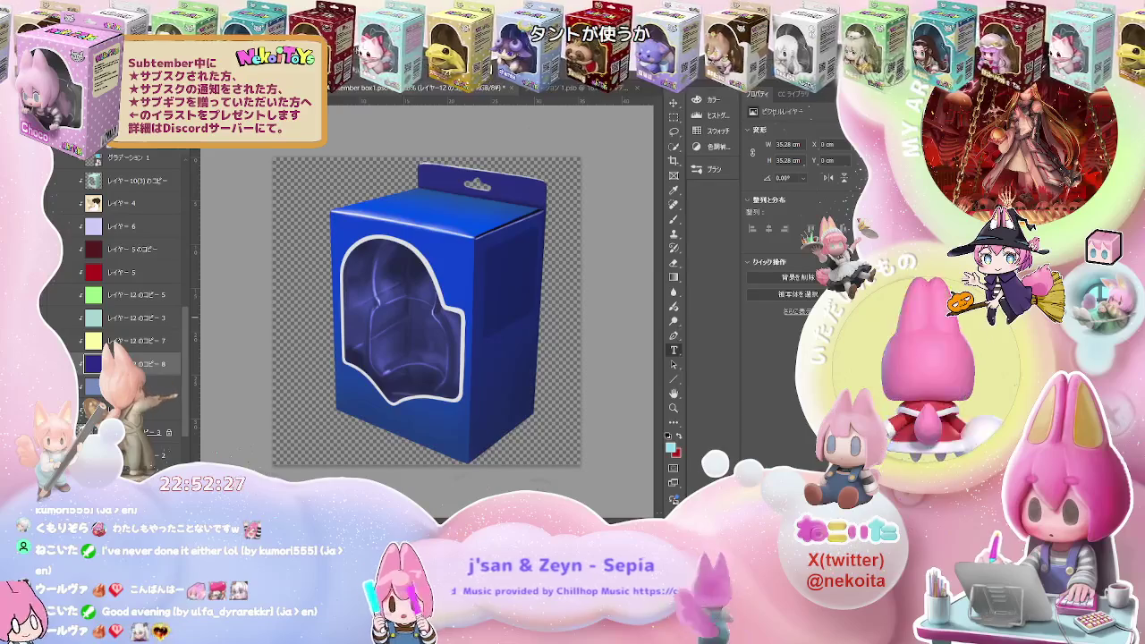
pyautogui.hotkey('ctrl', 'z')
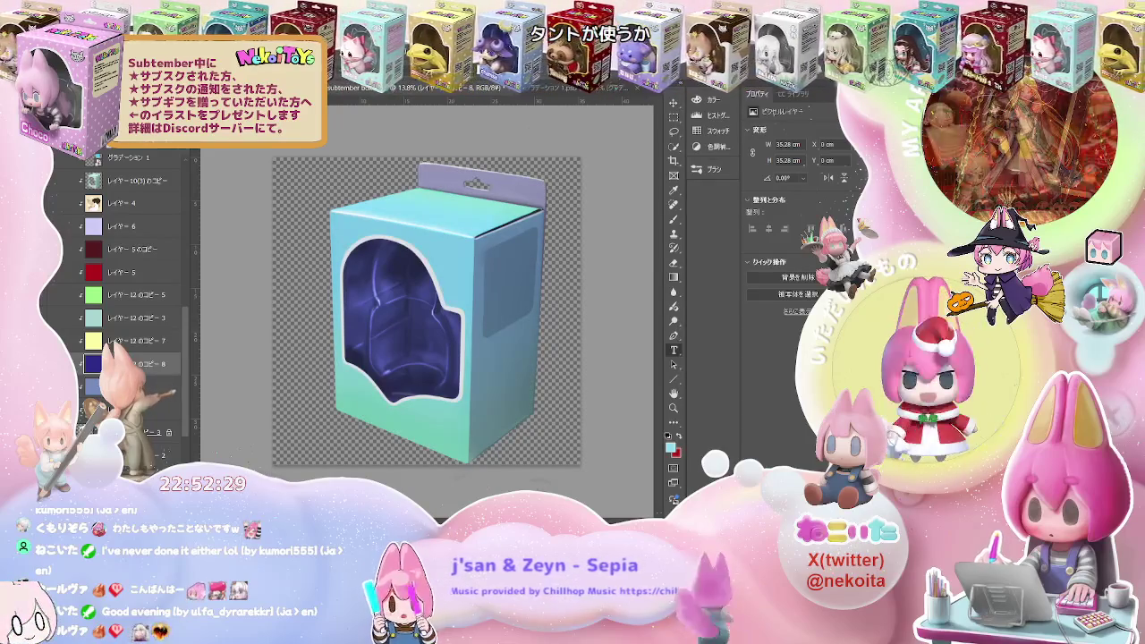
pyautogui.hotkey('ctrl', 'shift', 'z')
pyautogui.hotkey('ctrl', 'shift', 'z')
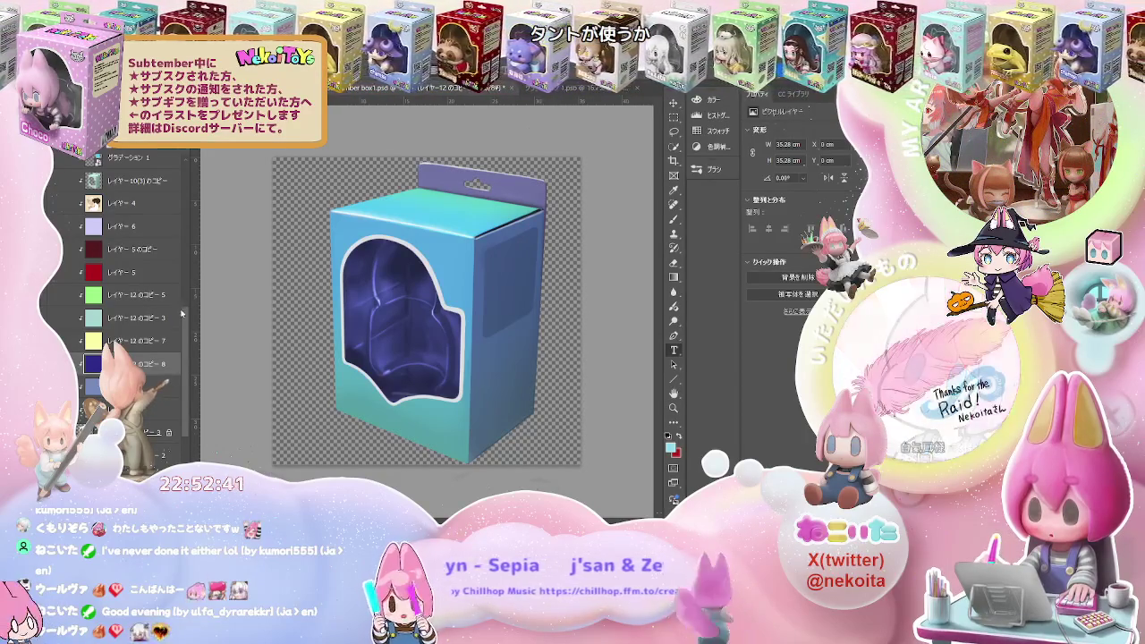
pyautogui.moveTo(183, 319); pyautogui.dragTo(185, 273)
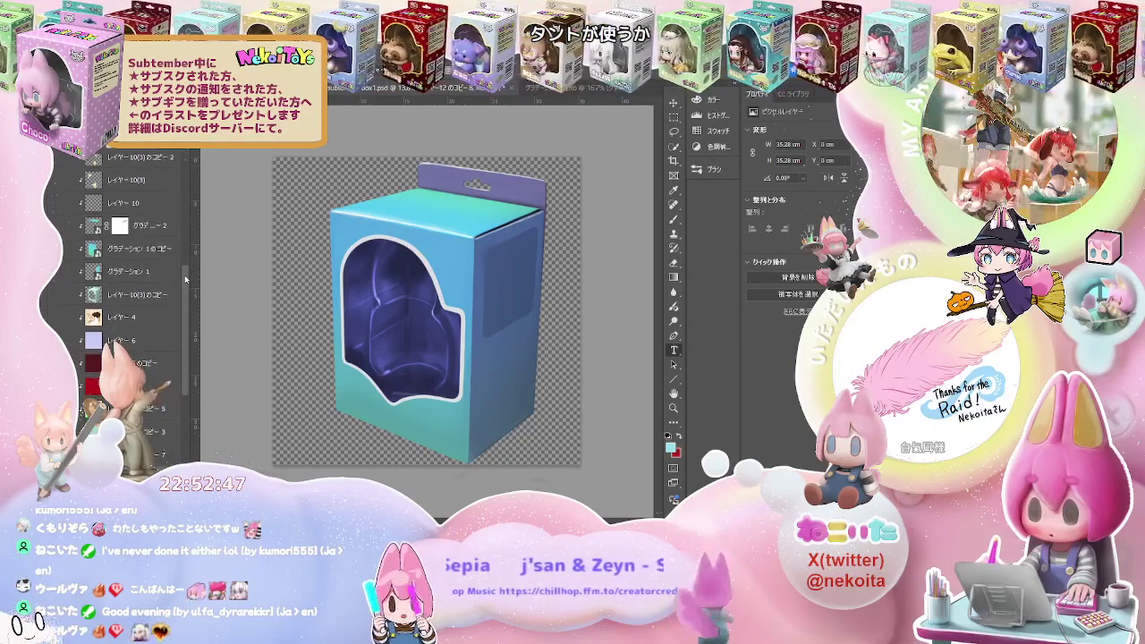
pyautogui.moveTo(185, 273); pyautogui.dragTo(185, 278)
pyautogui.scroll(2, 133, 284)
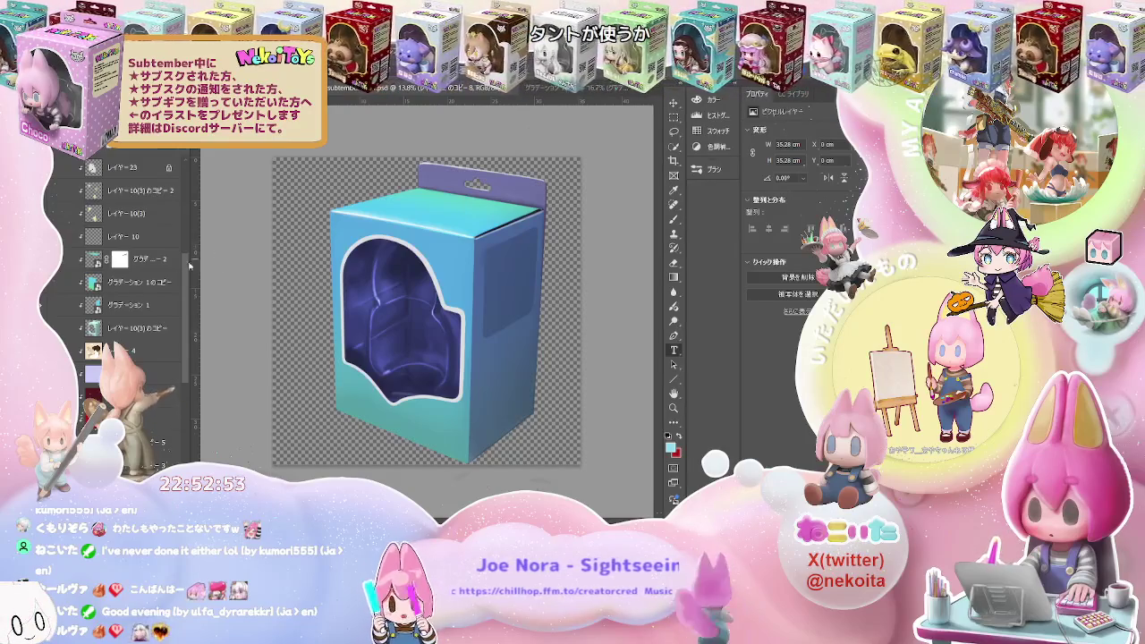
# Duplicate グラデーション 1 のコピー, clip グラデーション 2 to the layer below, and transform the blister window layer
pyautogui.click(147, 282)
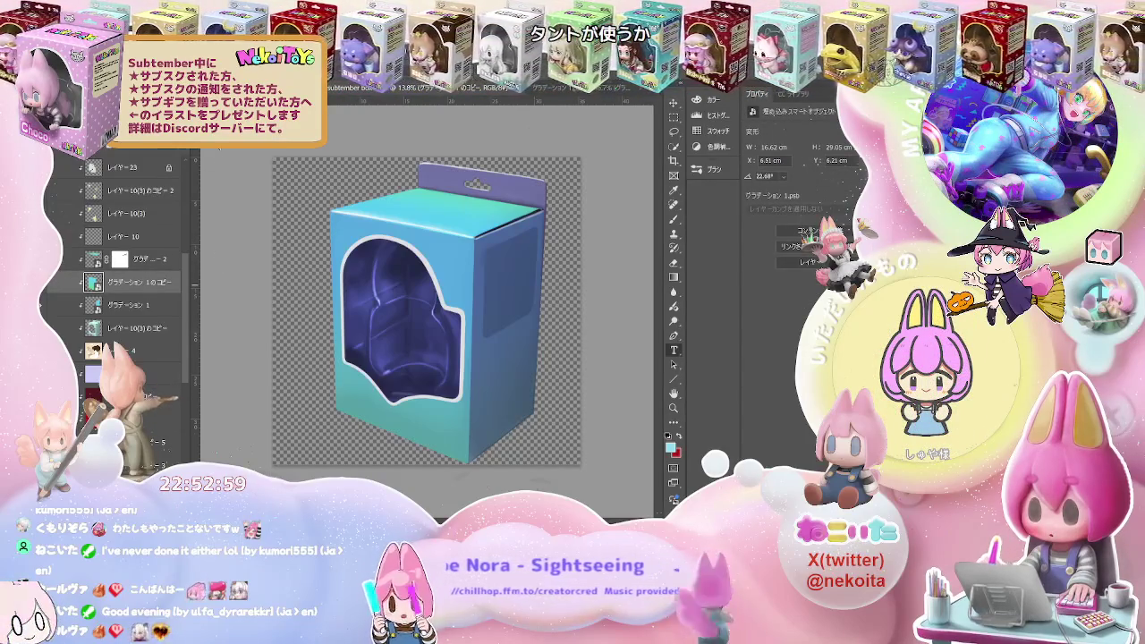
pyautogui.hotkey('ctrl', 'j')
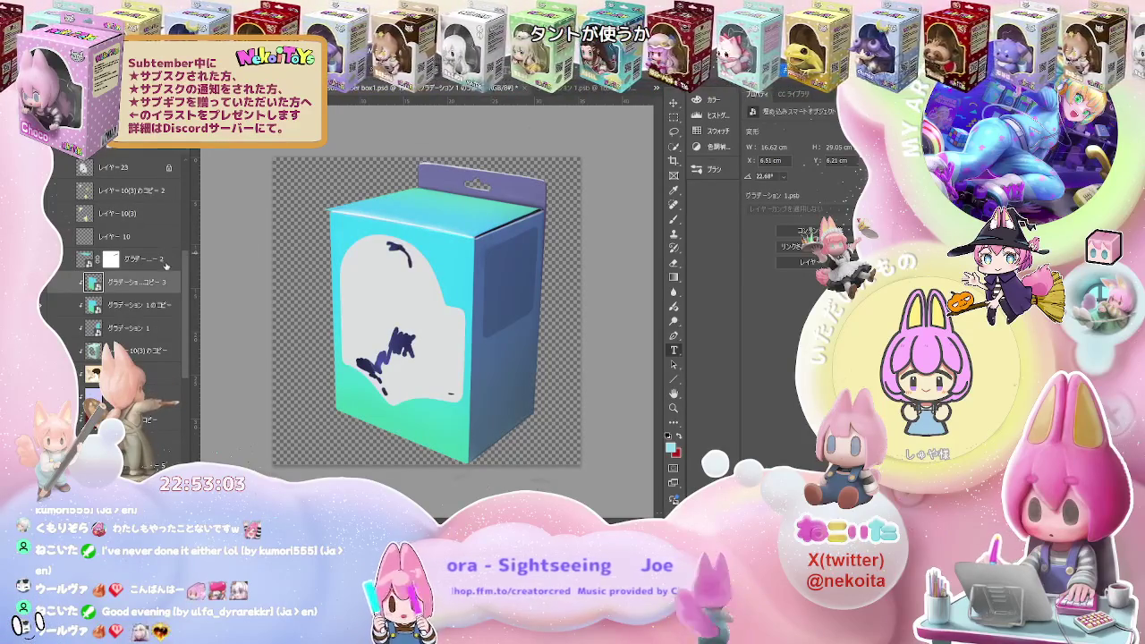
pyautogui.scroll(3, 166, 268)
pyautogui.scroll(2, 162, 306)
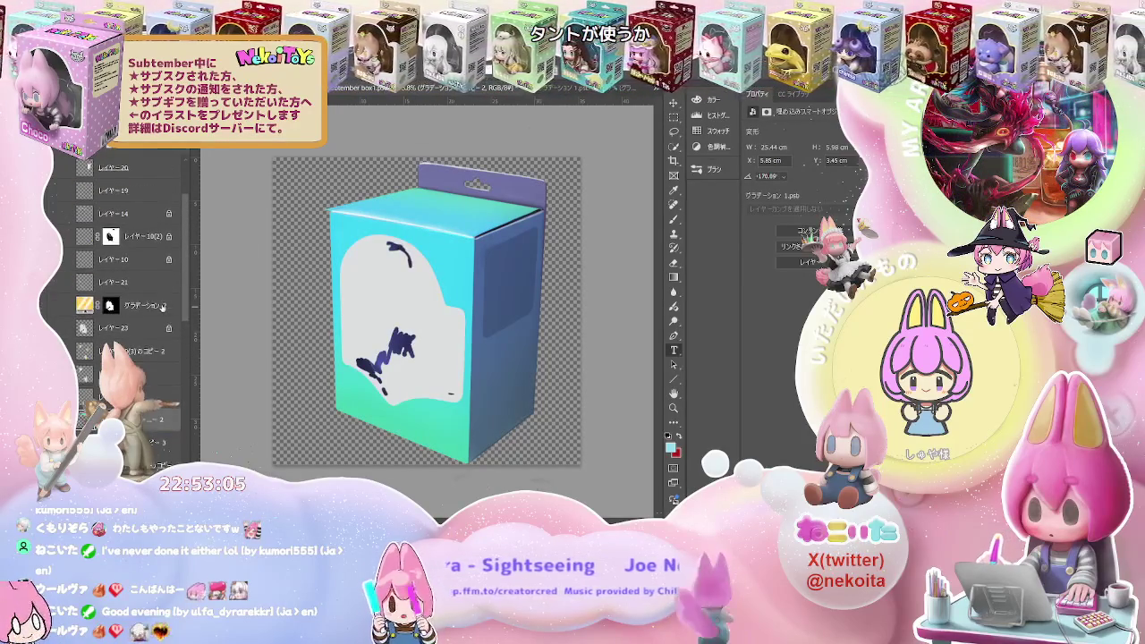
pyautogui.click(160, 308)
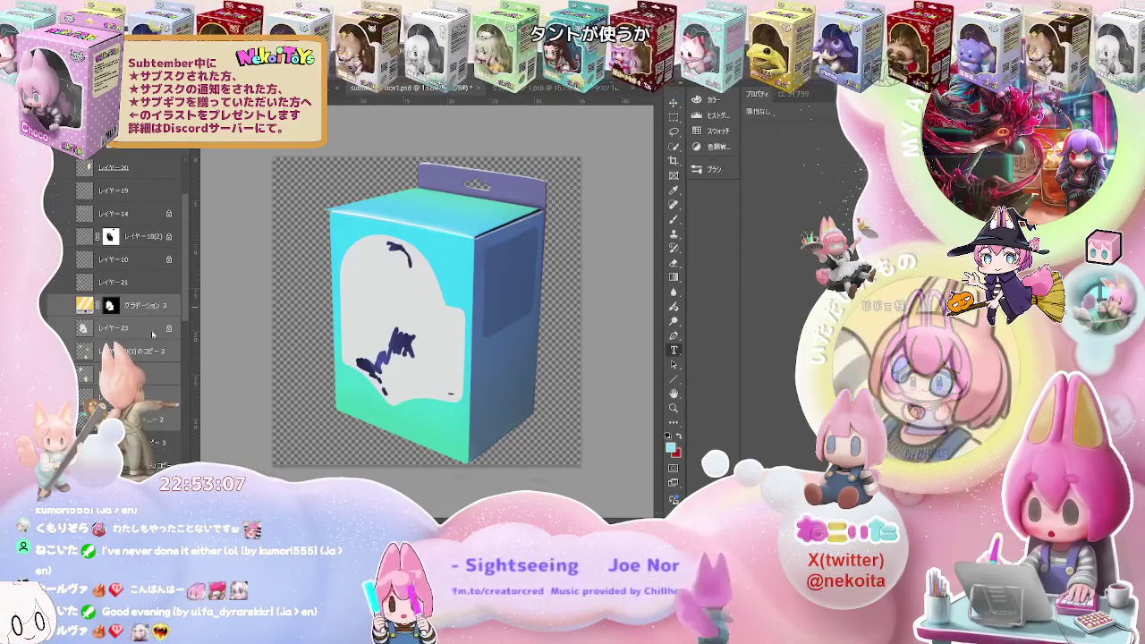
pyautogui.hotkey('ctrl', 'alt', 'g')
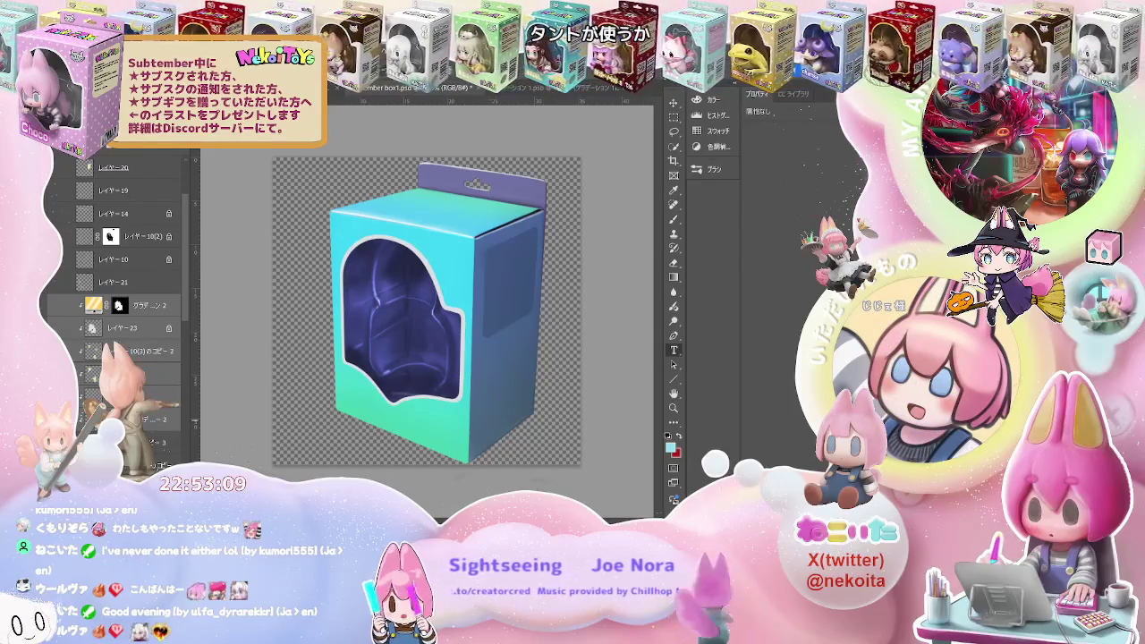
pyautogui.click(154, 442)
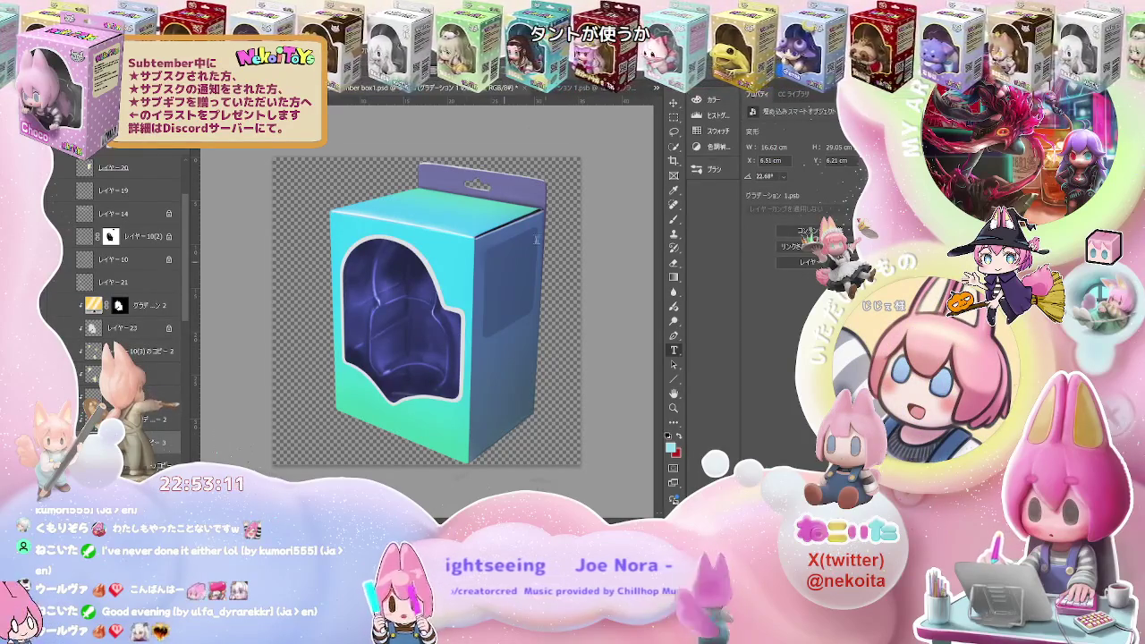
pyautogui.hotkey('ctrl', 't')
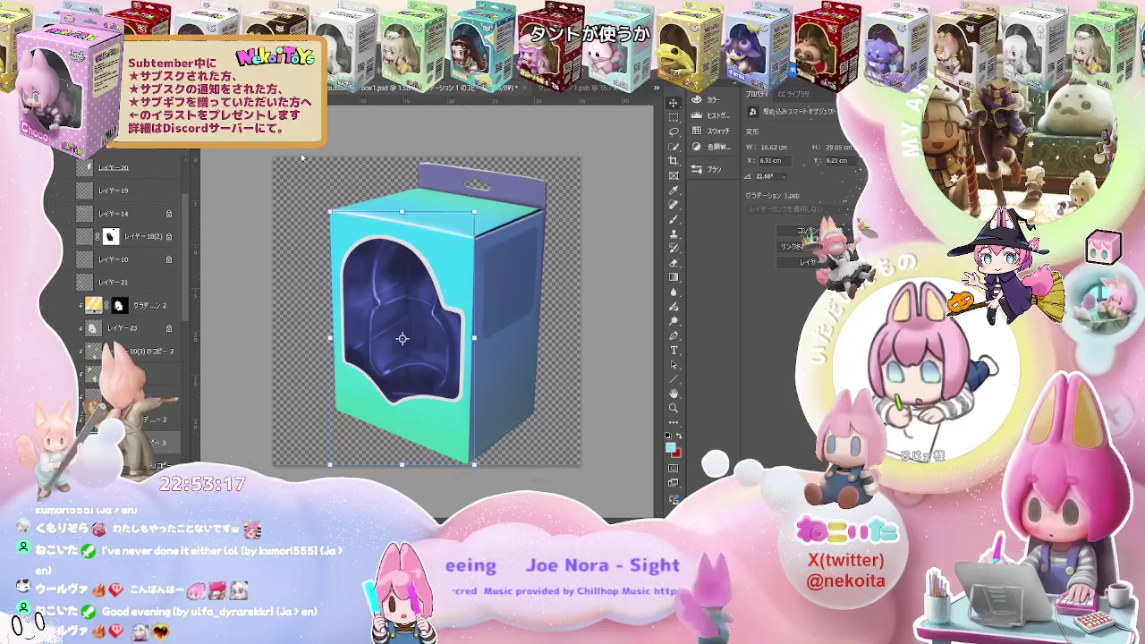
# Distort the gradient layer's corners and sides to cover the box's right side and hanger tab
pyautogui.moveTo(330, 465); pyautogui.dragTo(336, 410)
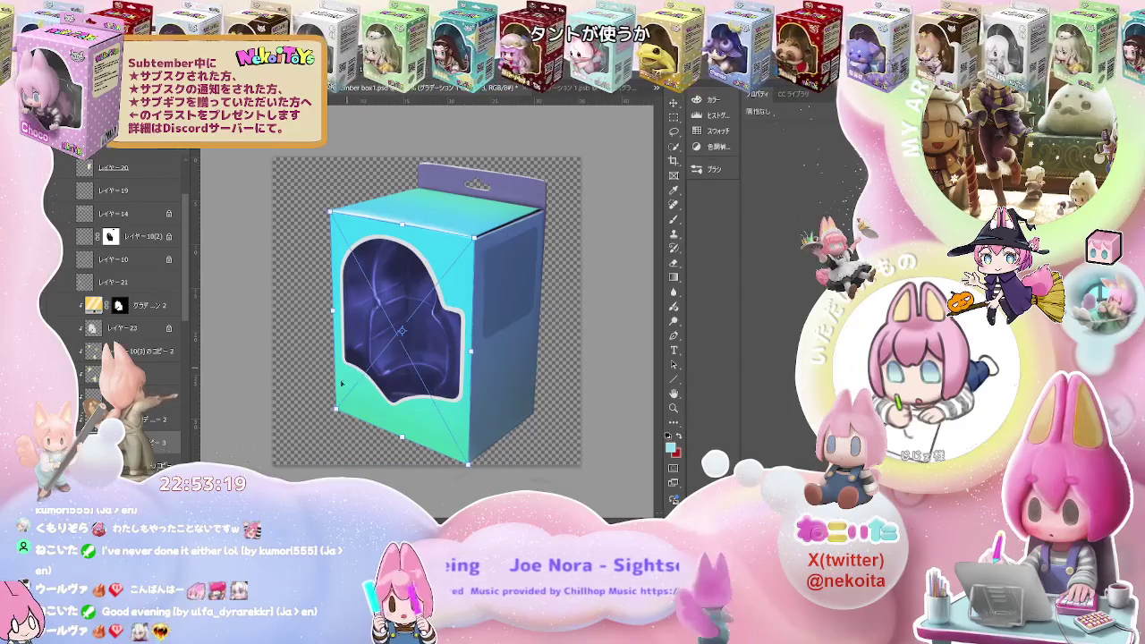
pyautogui.moveTo(330, 212); pyautogui.dragTo(421, 158)
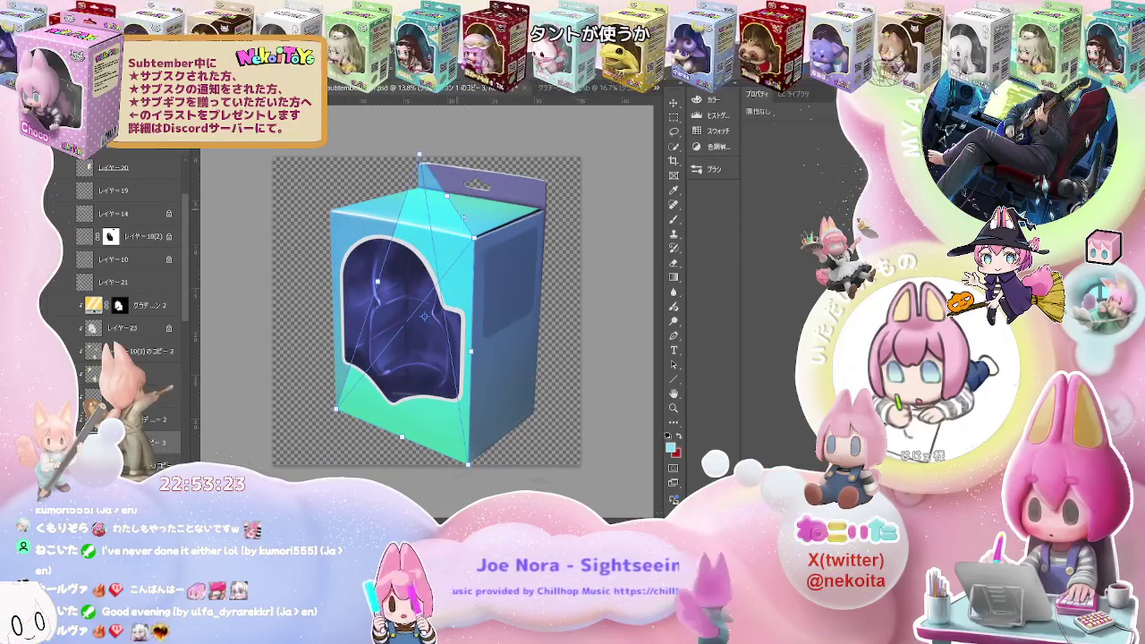
pyautogui.moveTo(475, 237); pyautogui.dragTo(550, 179)
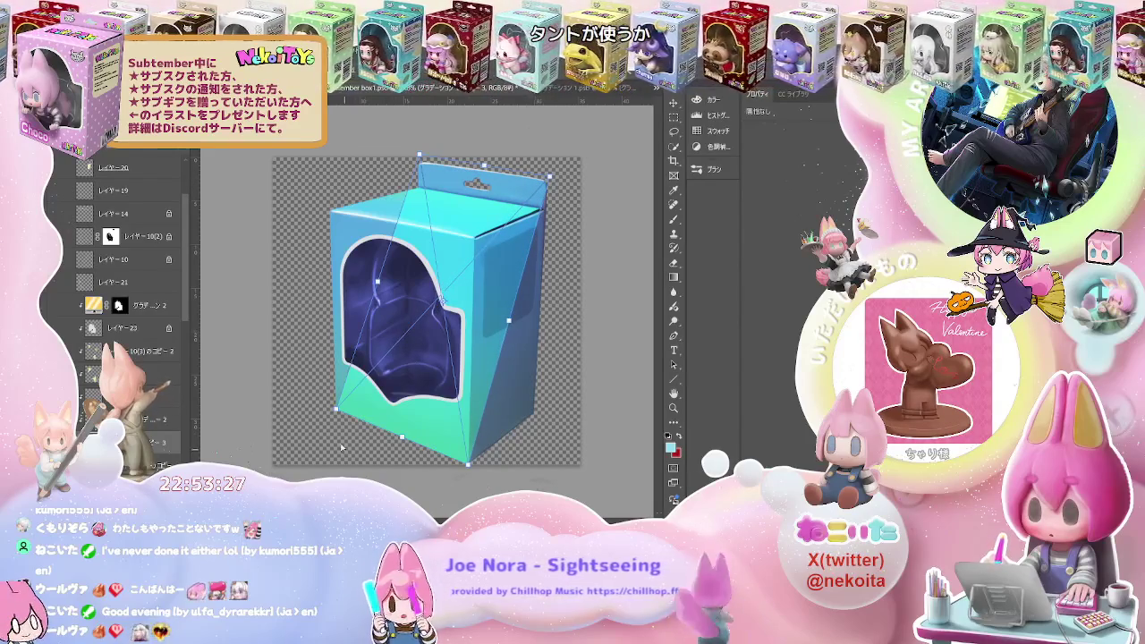
pyautogui.moveTo(337, 409); pyautogui.dragTo(420, 403)
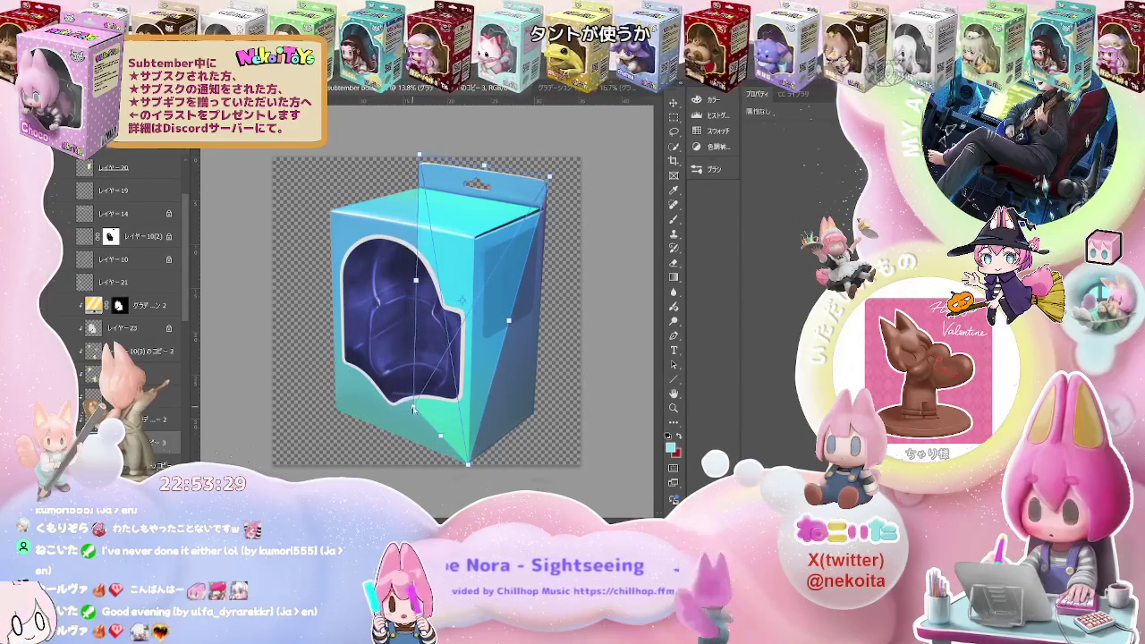
pyautogui.moveTo(421, 277); pyautogui.dragTo(416, 279)
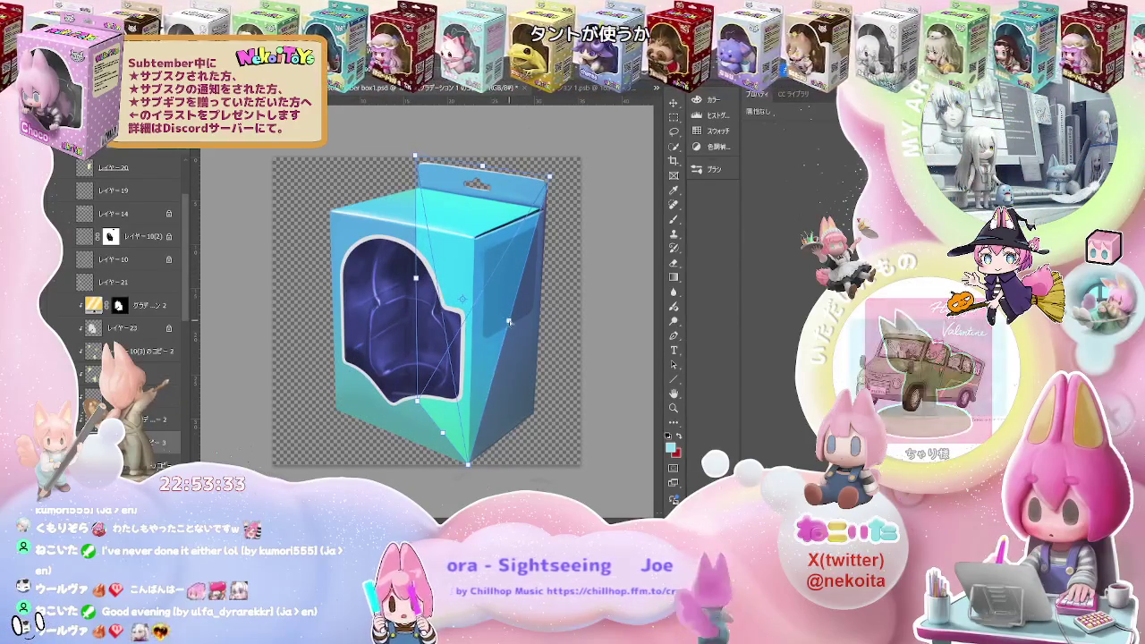
pyautogui.moveTo(508, 319); pyautogui.dragTo(524, 320)
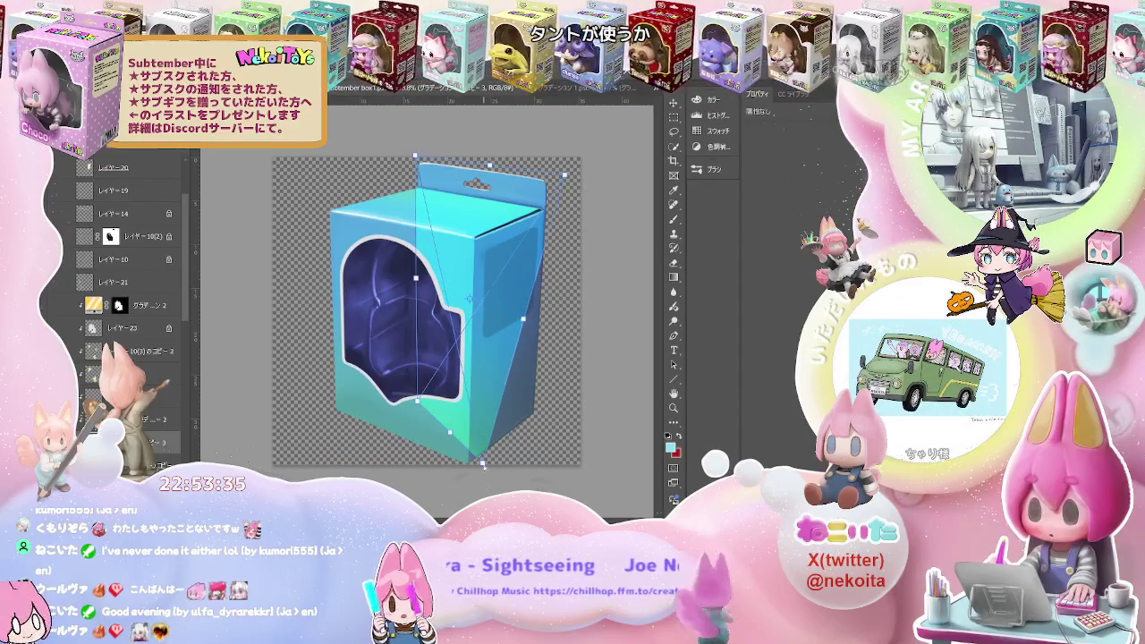
pyautogui.moveTo(483, 462); pyautogui.dragTo(552, 439)
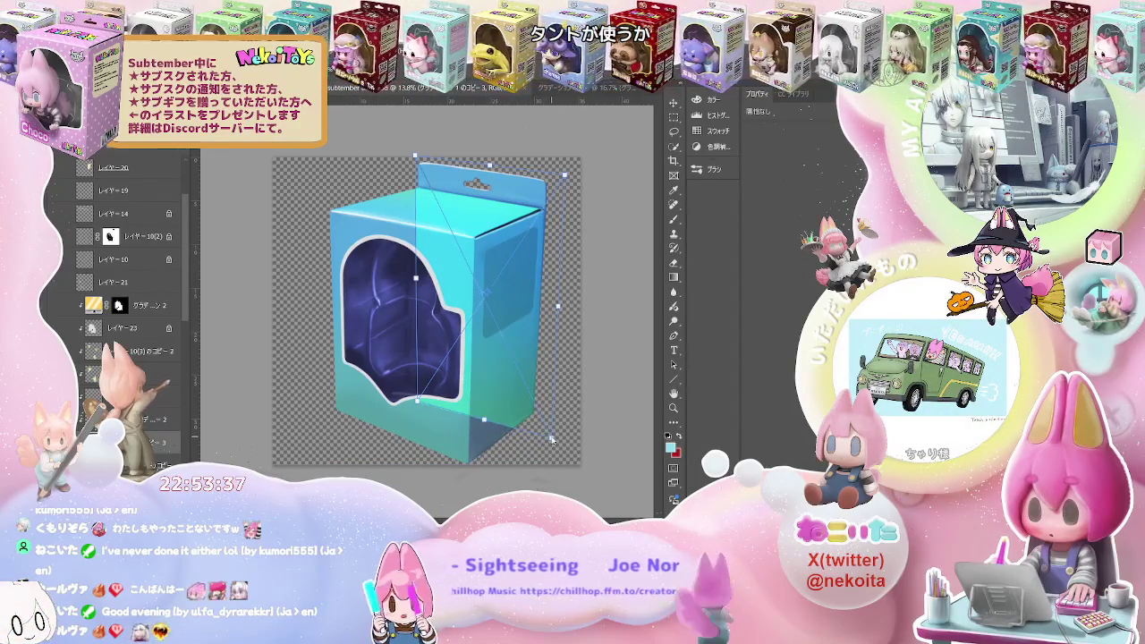
pyautogui.moveTo(556, 314); pyautogui.dragTo(543, 310)
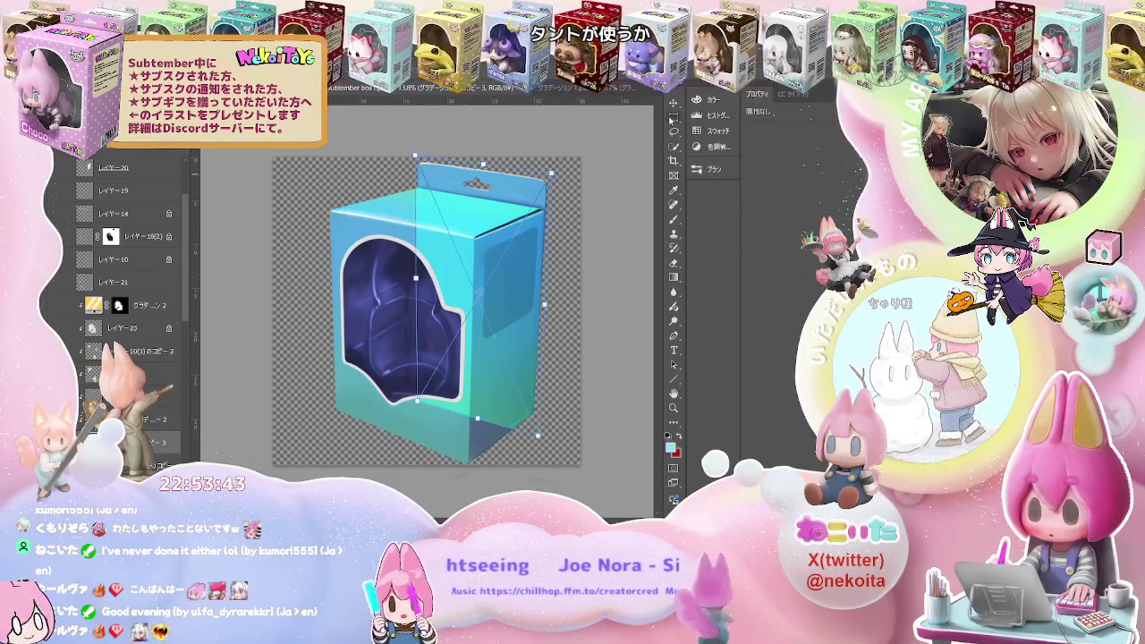
pyautogui.press('Return')
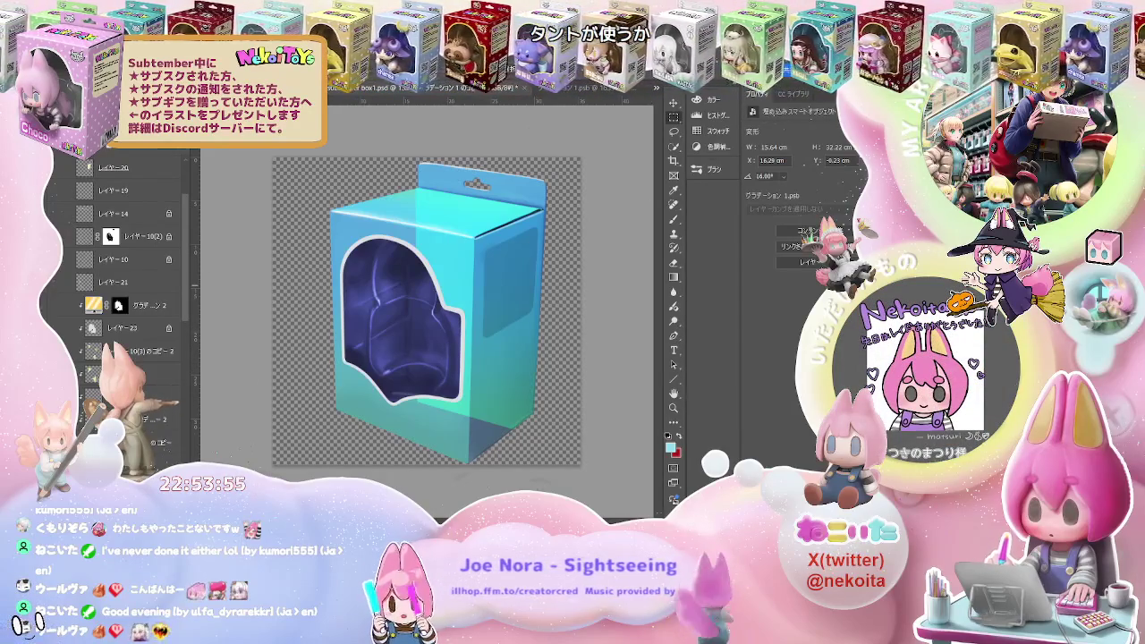
# Add a layer mask to the gradient layer and Quick-select the box's right side and hanger tab
pyautogui.click(119, 305)
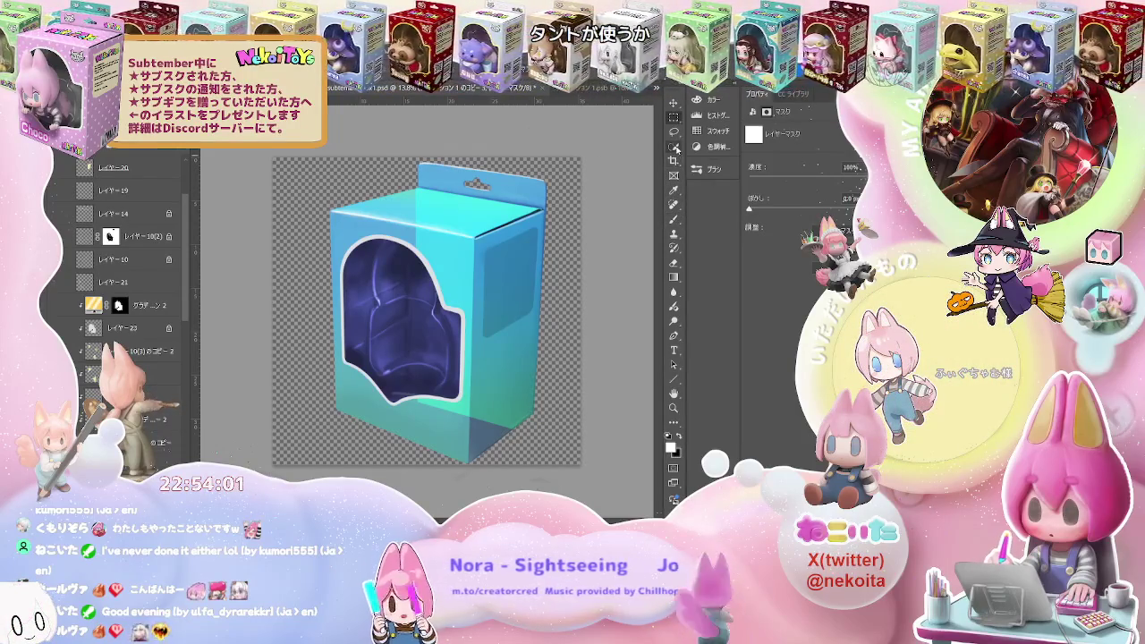
pyautogui.click(674, 146)
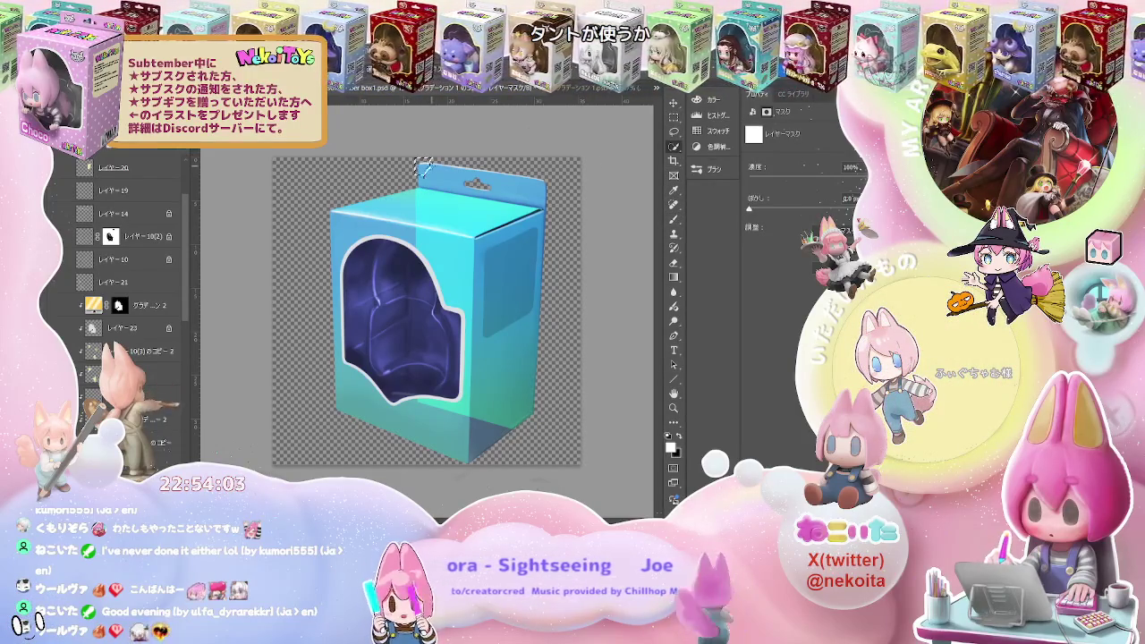
pyautogui.moveTo(466, 170); pyautogui.dragTo(533, 193)
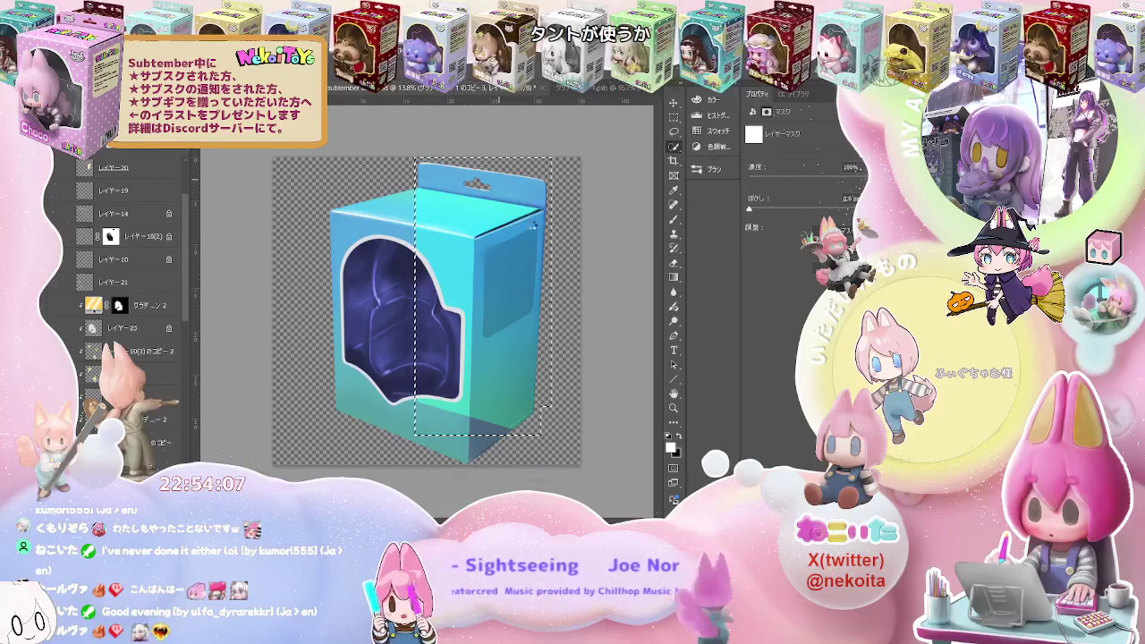
pyautogui.moveTo(529, 195); pyautogui.dragTo(534, 226)
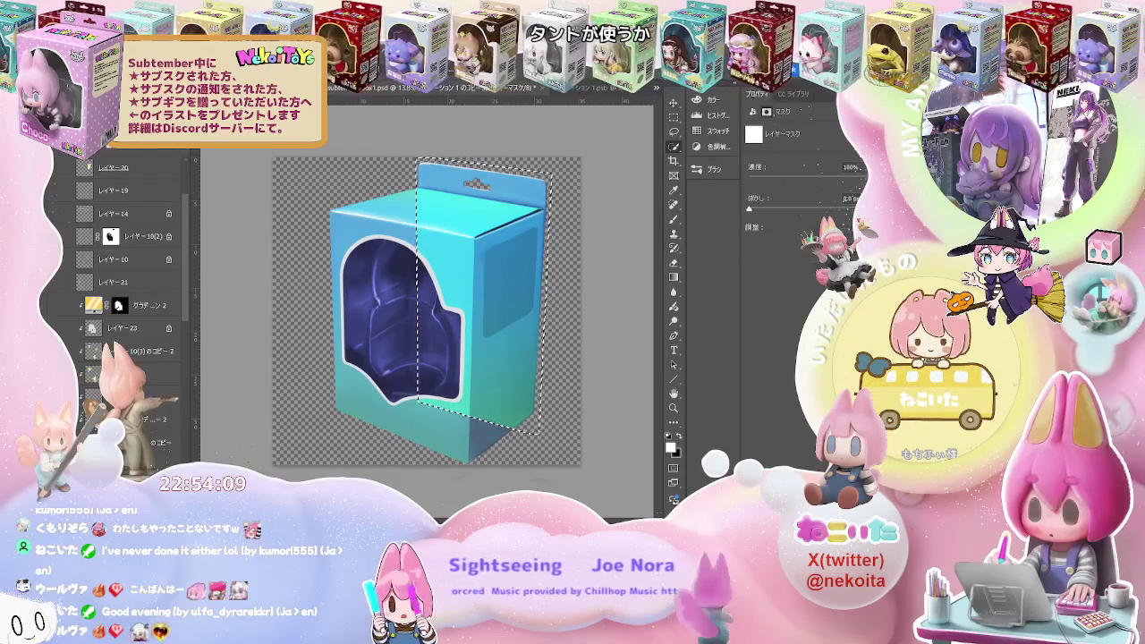
pyautogui.hotkey('ctrl', 'd')
pyautogui.moveTo(424, 165); pyautogui.dragTo(324, 194)
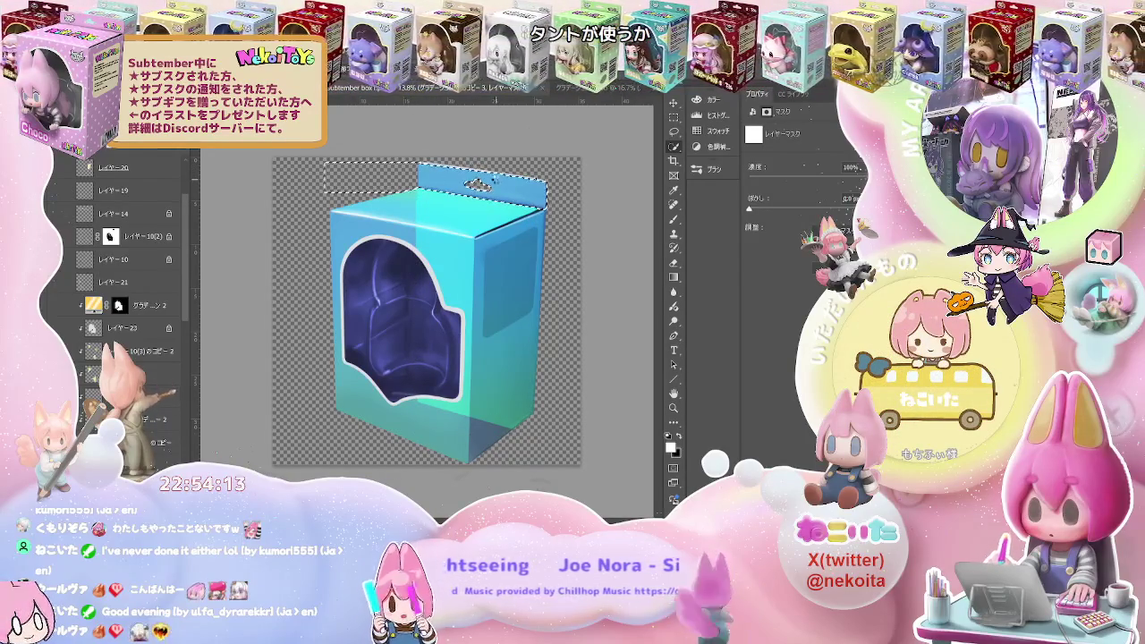
pyautogui.hotkey('ctrl', 'z')
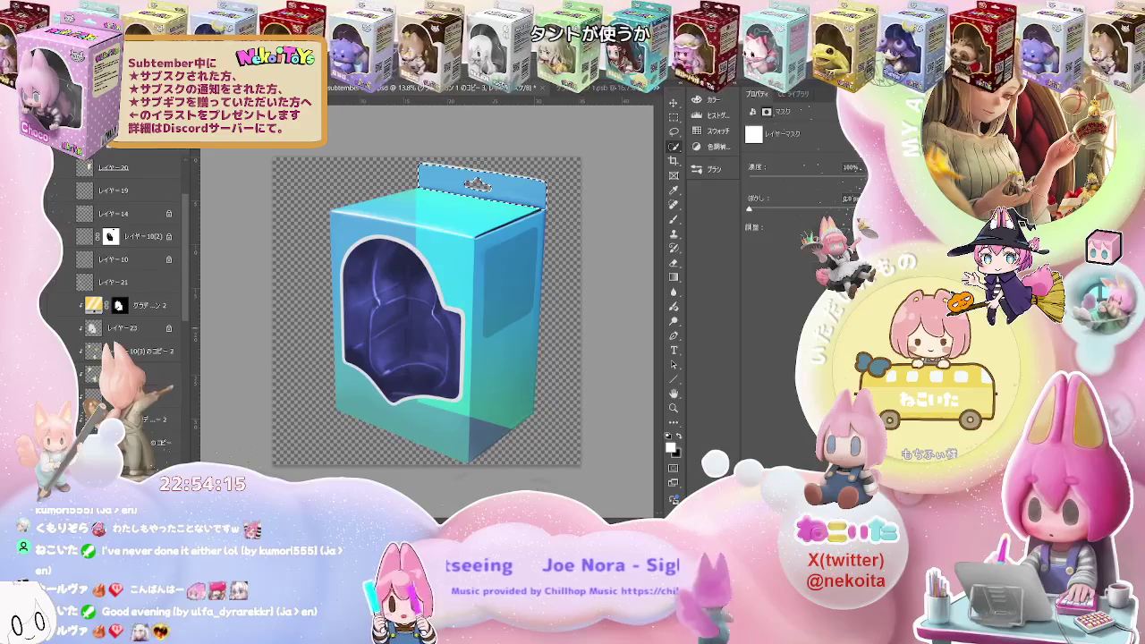
# Fill the entire gradient layer mask with black, deselect, and zoom out to see the box
pyautogui.hotkey('alt', 'BackSpace')
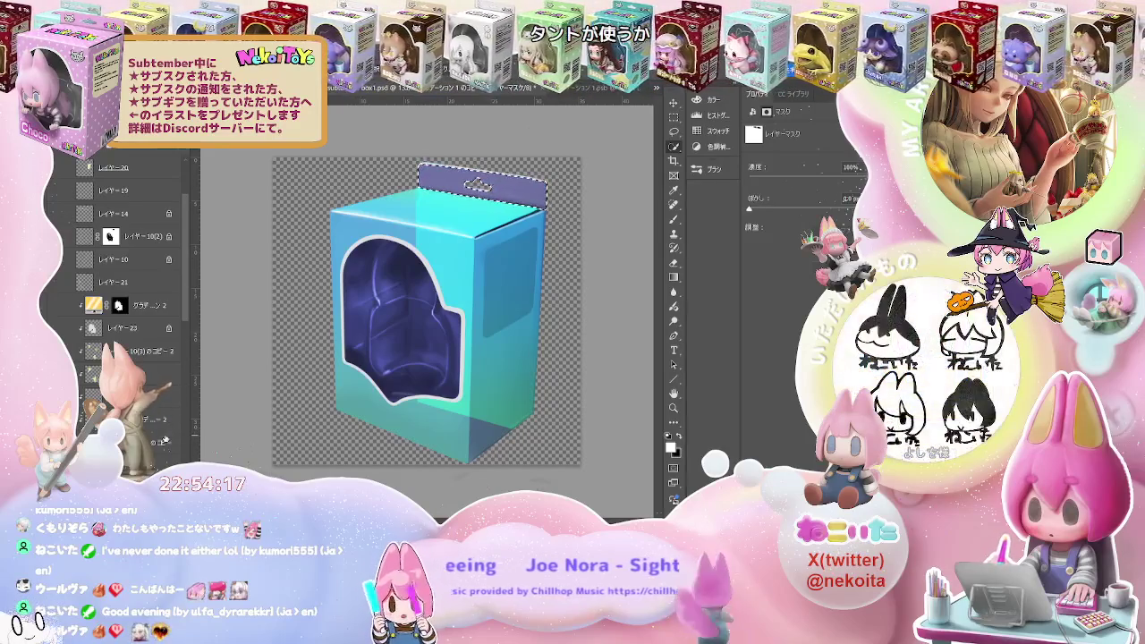
pyautogui.hotkey('ctrl', 'z')
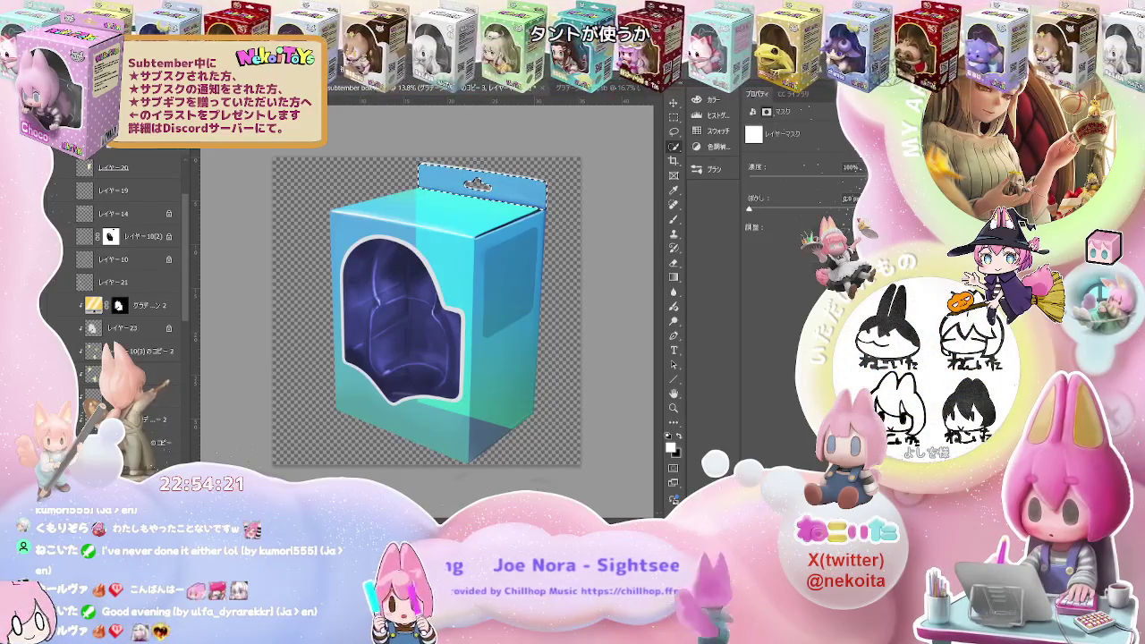
pyautogui.hotkey('ctrl', 'a')
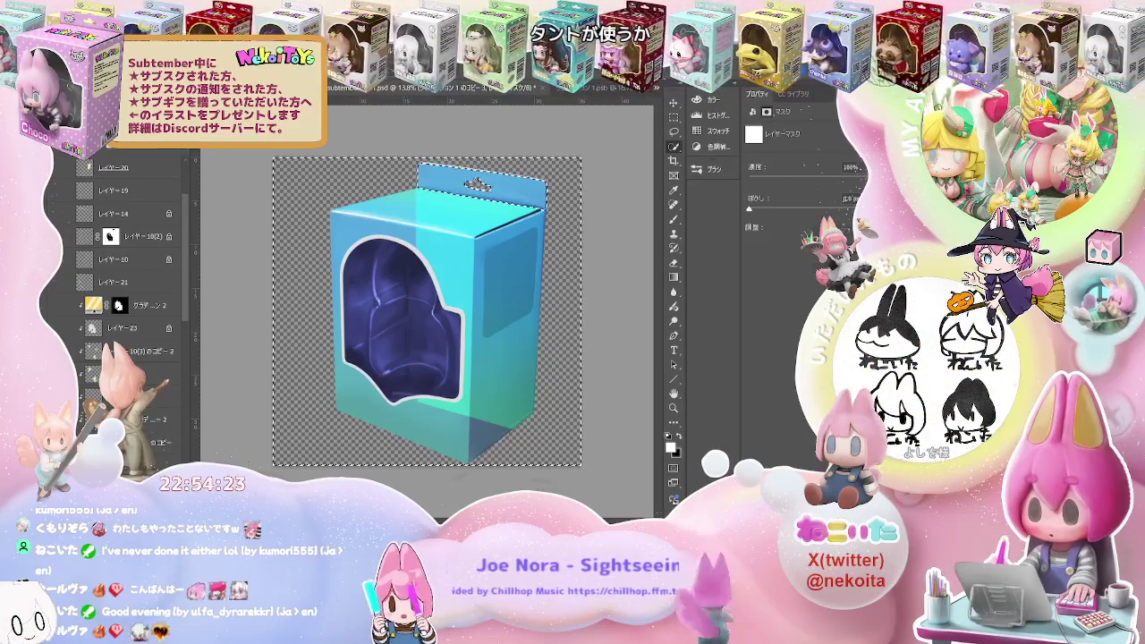
pyautogui.press('Delete')
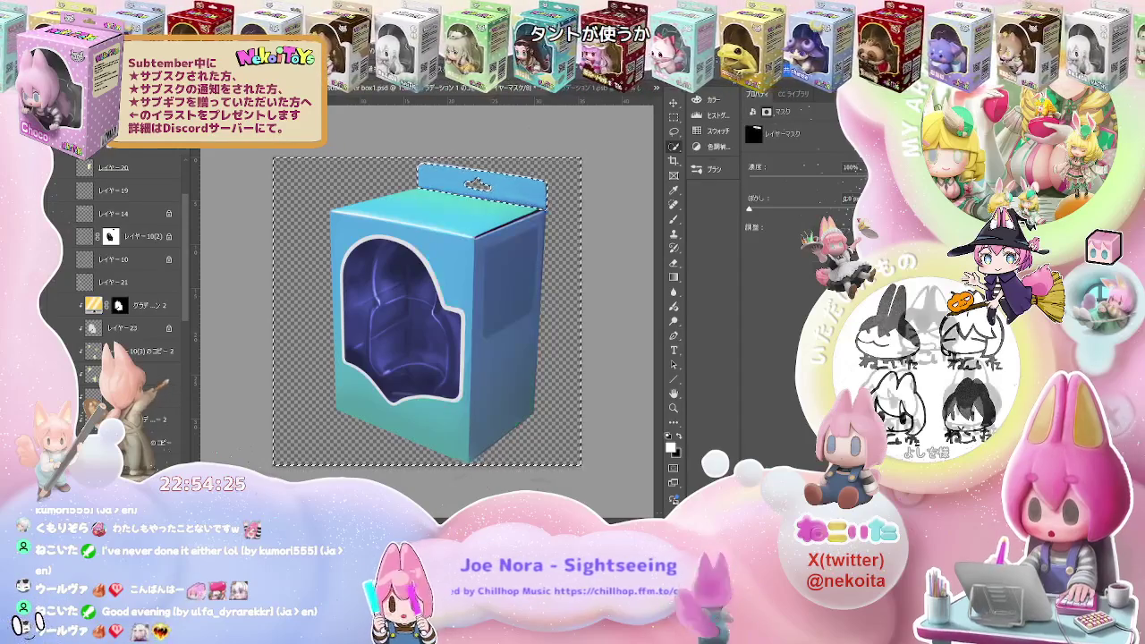
pyautogui.hotkey('ctrl', 'd')
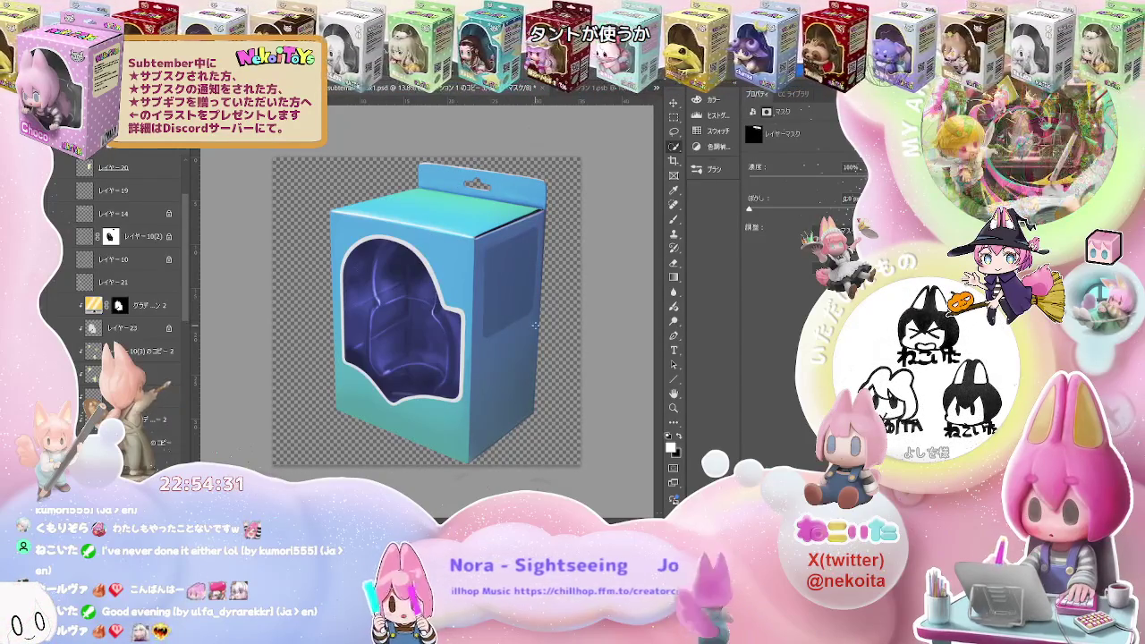
pyautogui.hotkey('ctrl', '-')
pyautogui.hotkey('ctrl', '-')
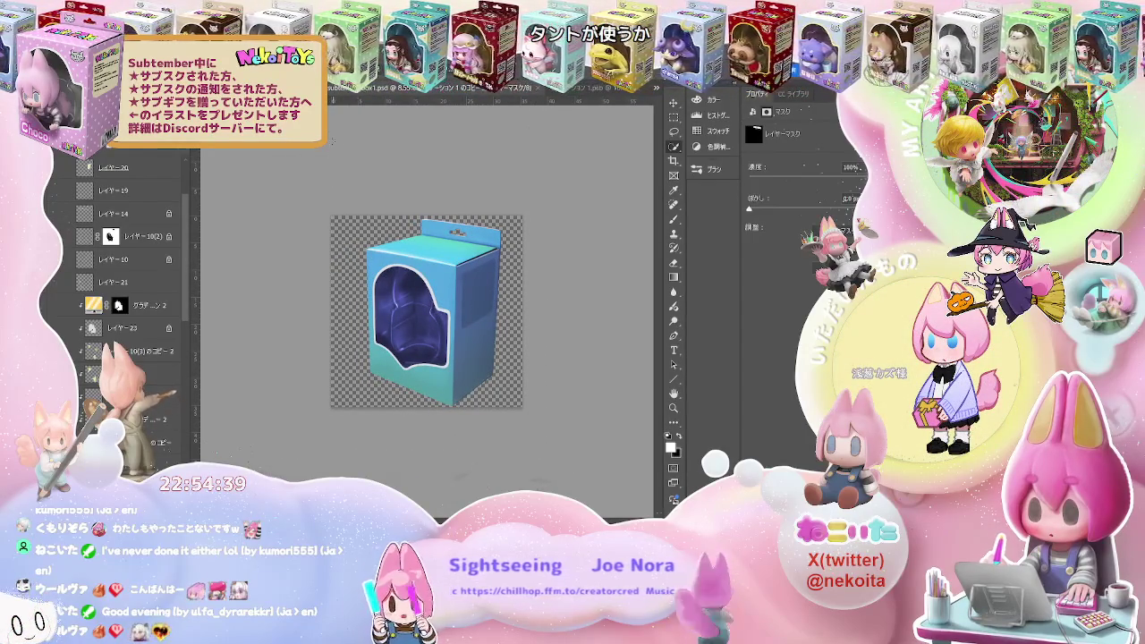
# Cycle to the finished Naricoman box document and switch to the Hand, then Eyedropper tool
pyautogui.hotkey('ctrl', 'Tab')
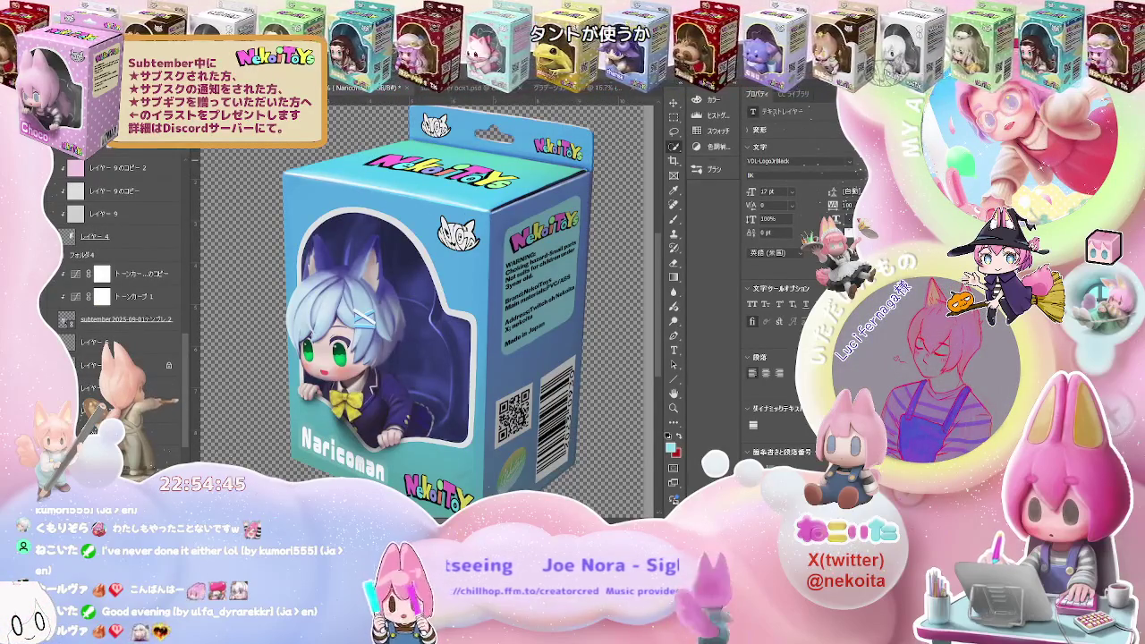
pyautogui.hotkey('ctrl', 'Tab')
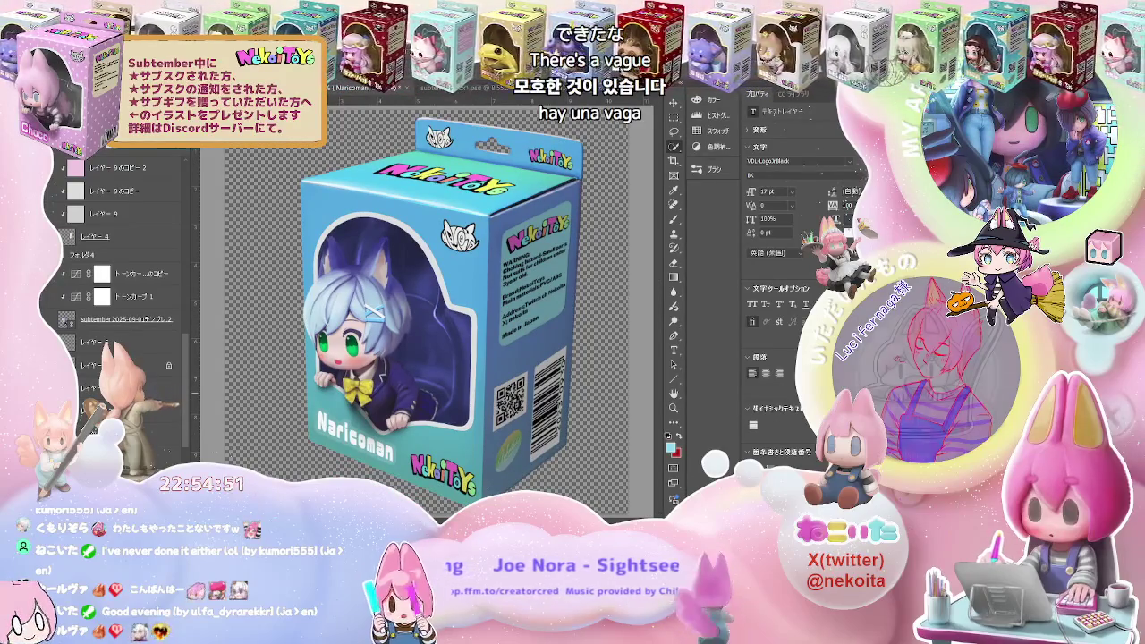
pyautogui.press('h')
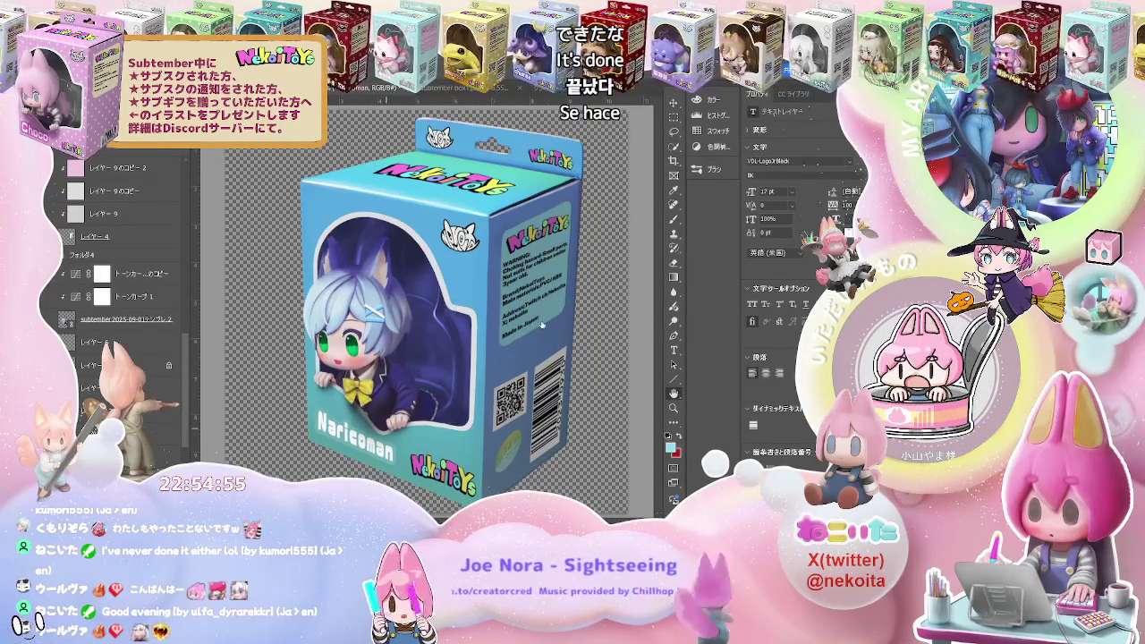
pyautogui.press('i')
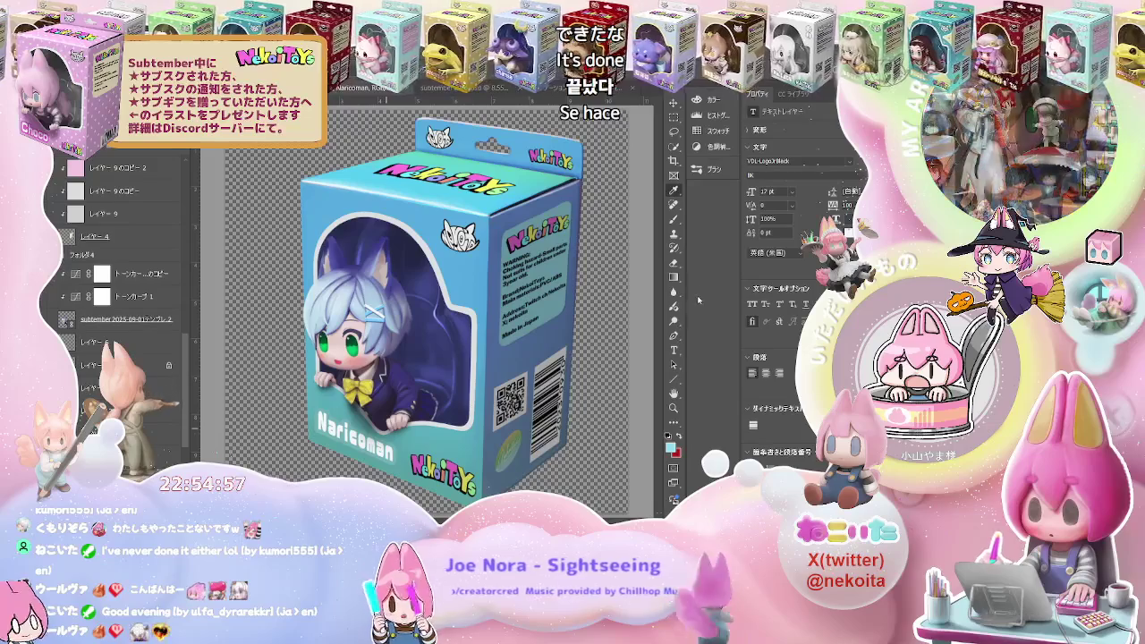
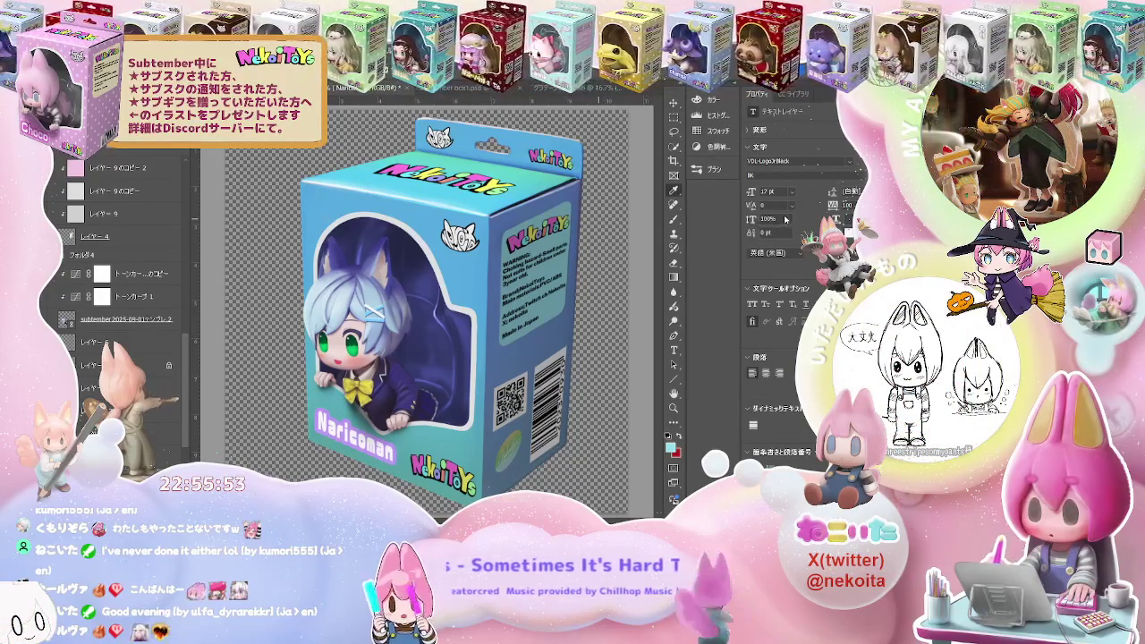
# Zoom out to see the whole box, switching between the Magic Wand and Eyedropper tools
pyautogui.press('w')
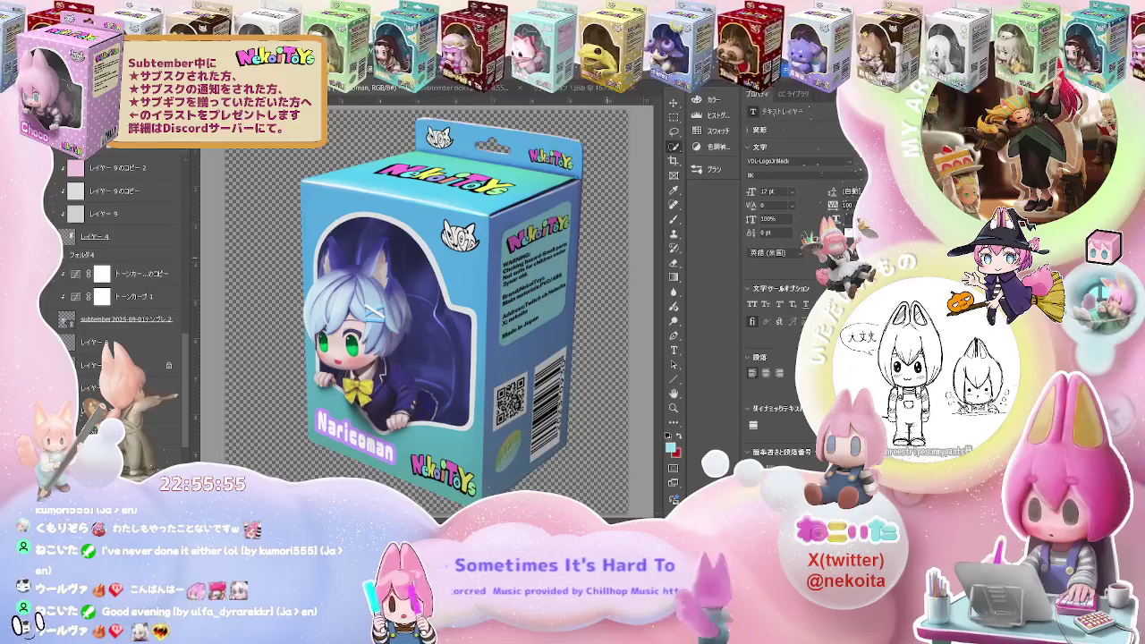
pyautogui.hotkey('ctrl', '-')
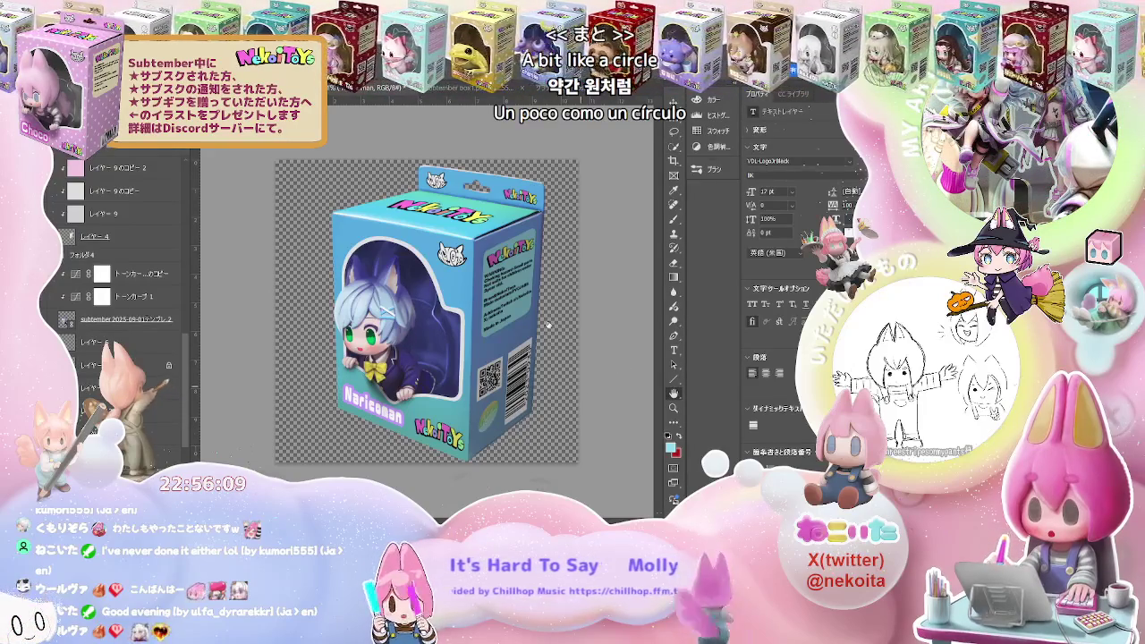
pyautogui.press('i')
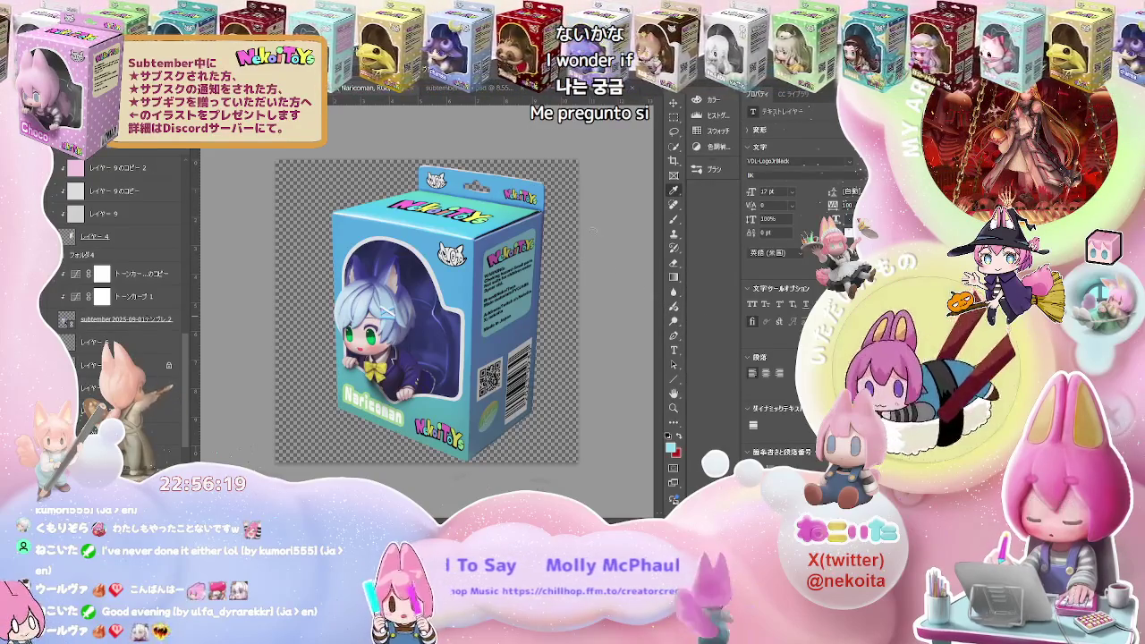
pyautogui.press('w')
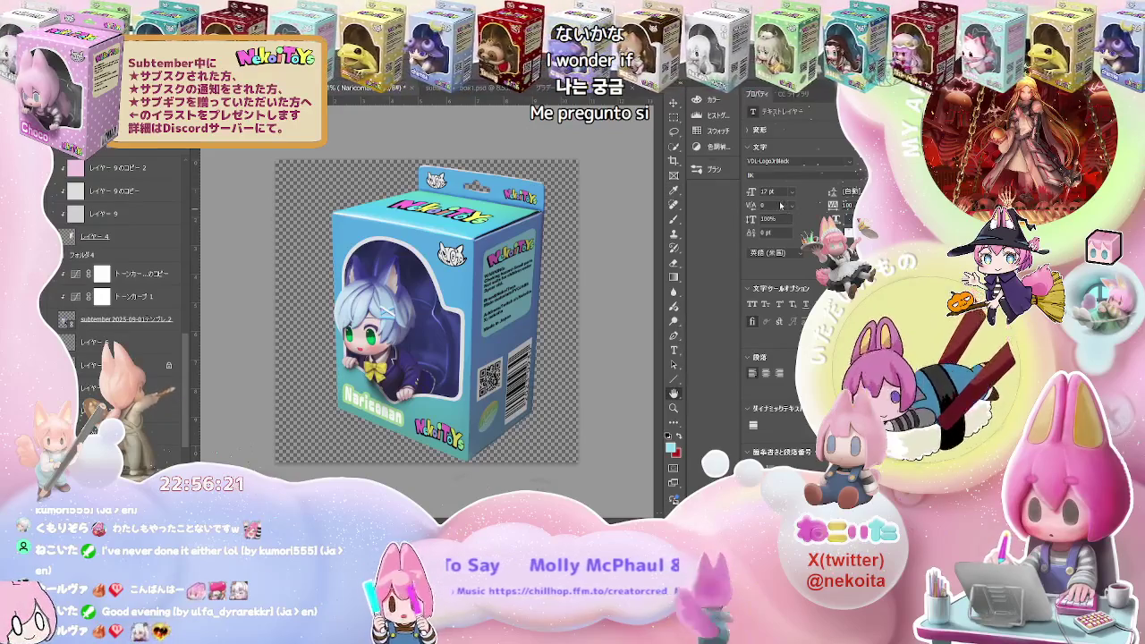
pyautogui.scroll(2, 407, 439)
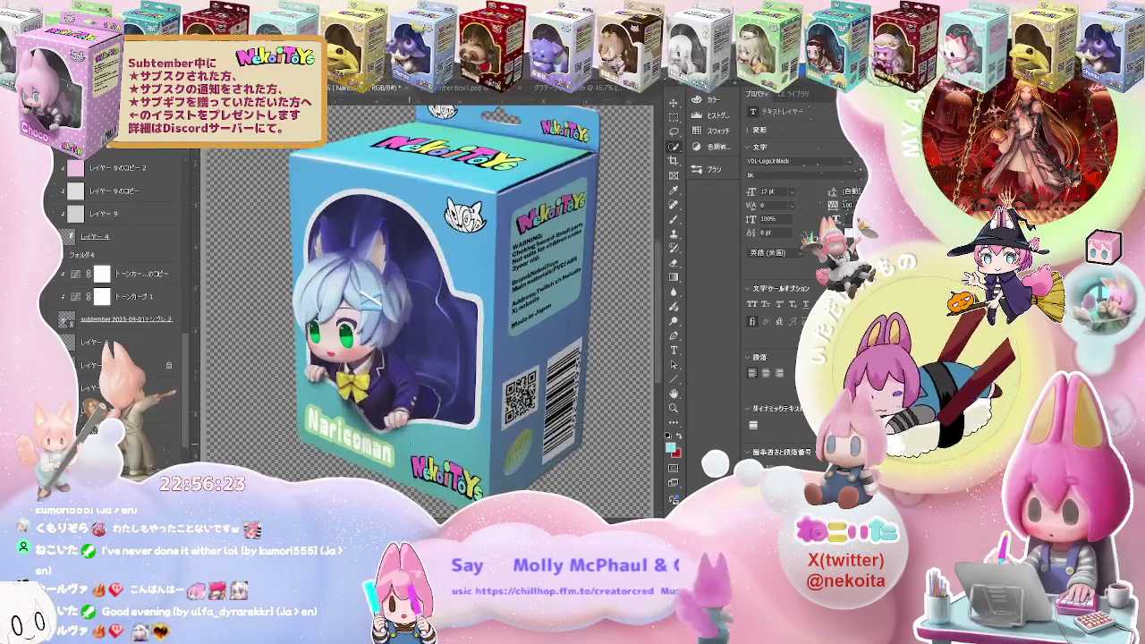
pyautogui.scroll(2, 408, 442)
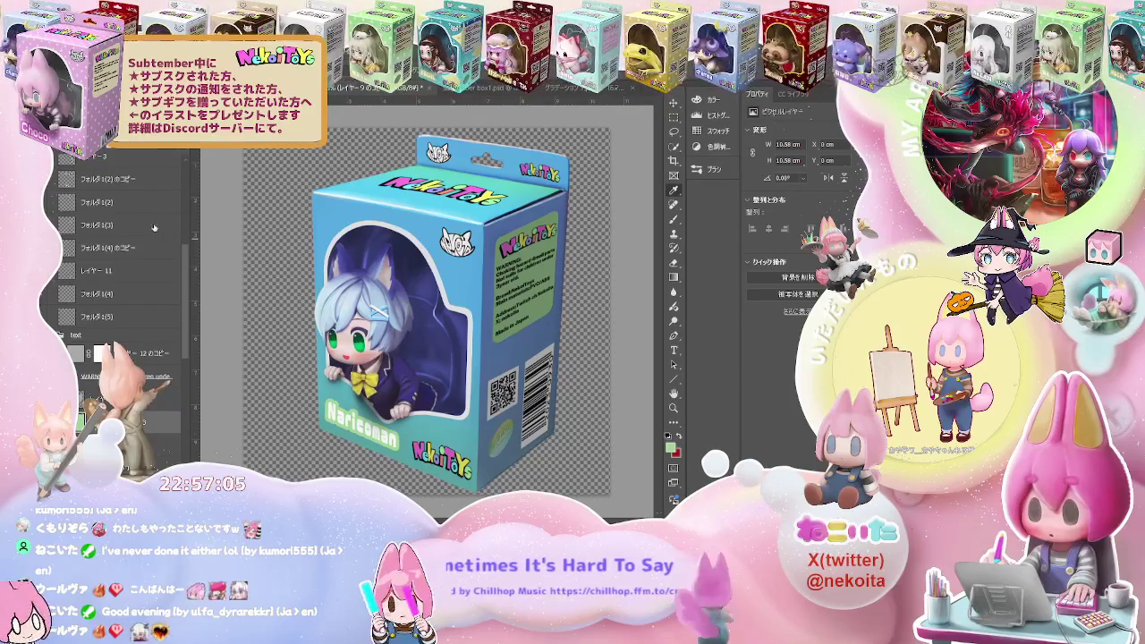
# Recolour the window cut-out's solid-fill layer to green in the plain box file and save it
pyautogui.hotkey('ctrl', 'Tab')
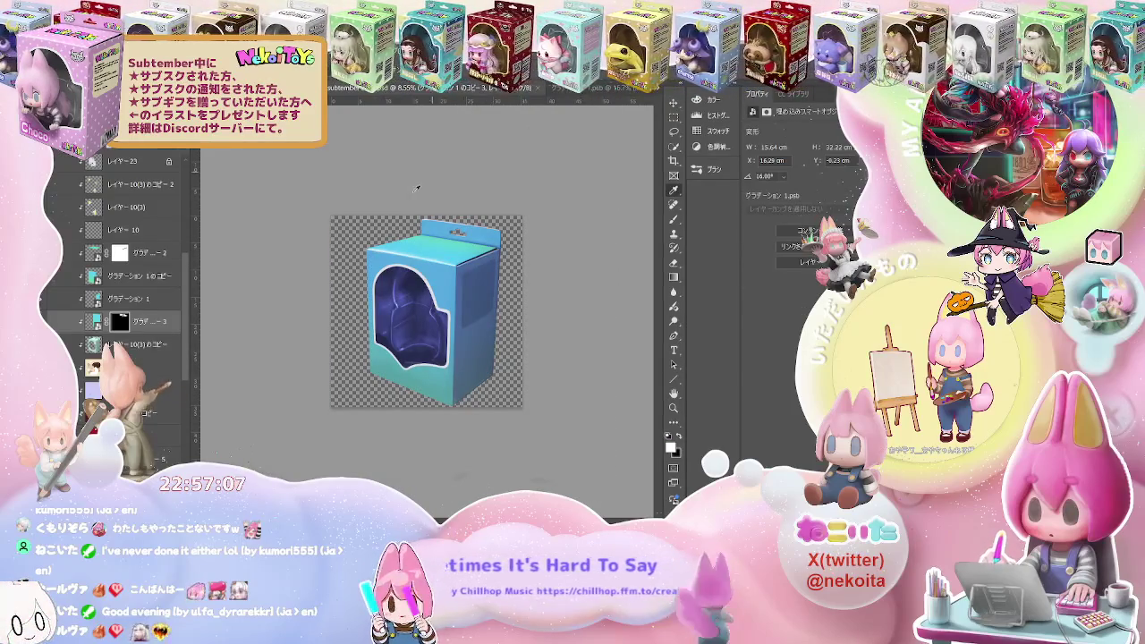
pyautogui.scroll(-3, 134, 295)
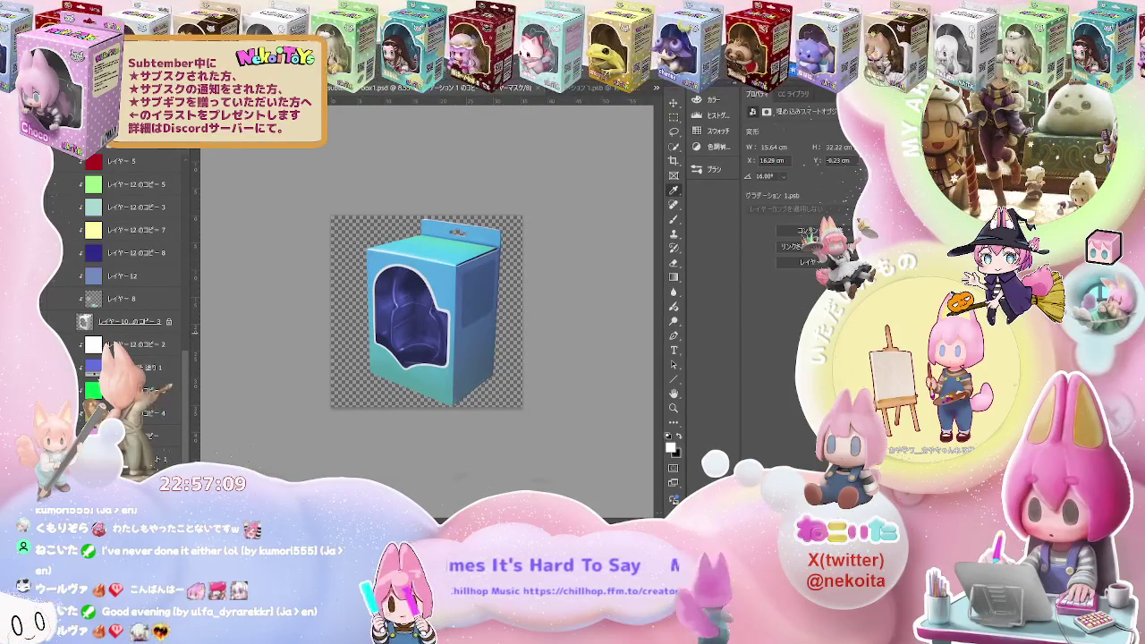
pyautogui.click(143, 367)
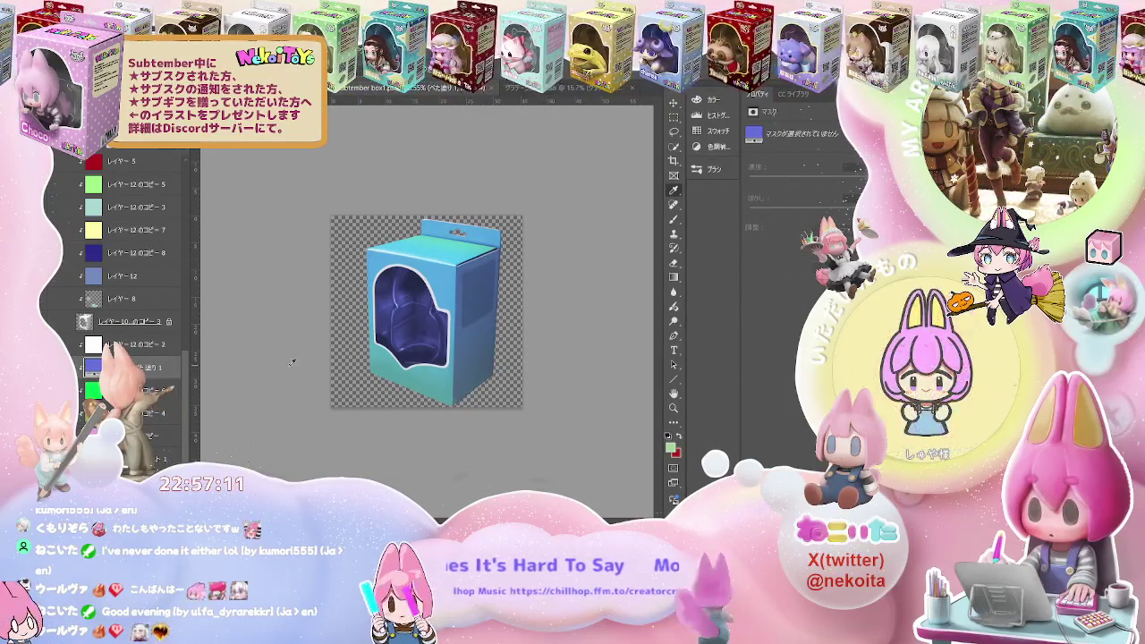
pyautogui.hotkey('ctrl', ',')
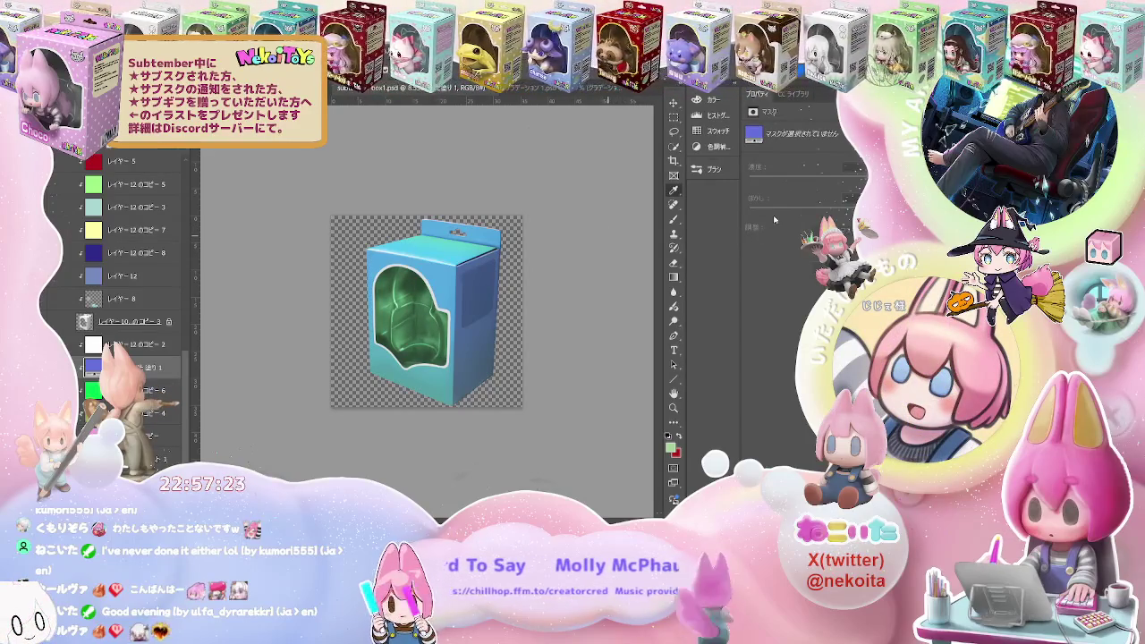
pyautogui.hotkey('ctrl', 'z')
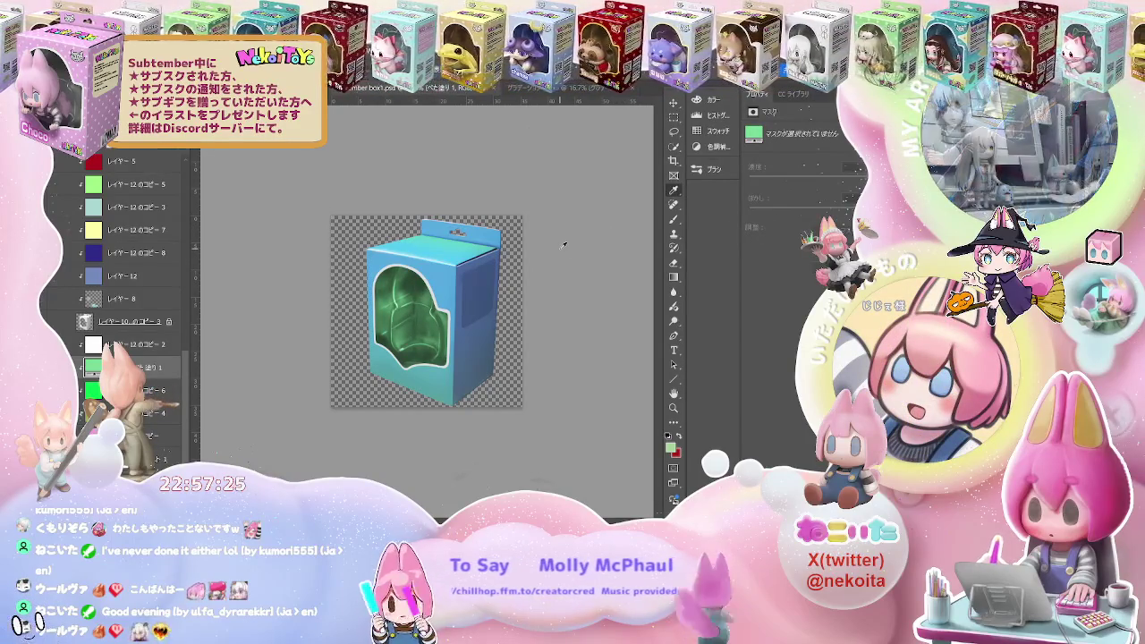
pyautogui.hotkey('ctrl', 's')
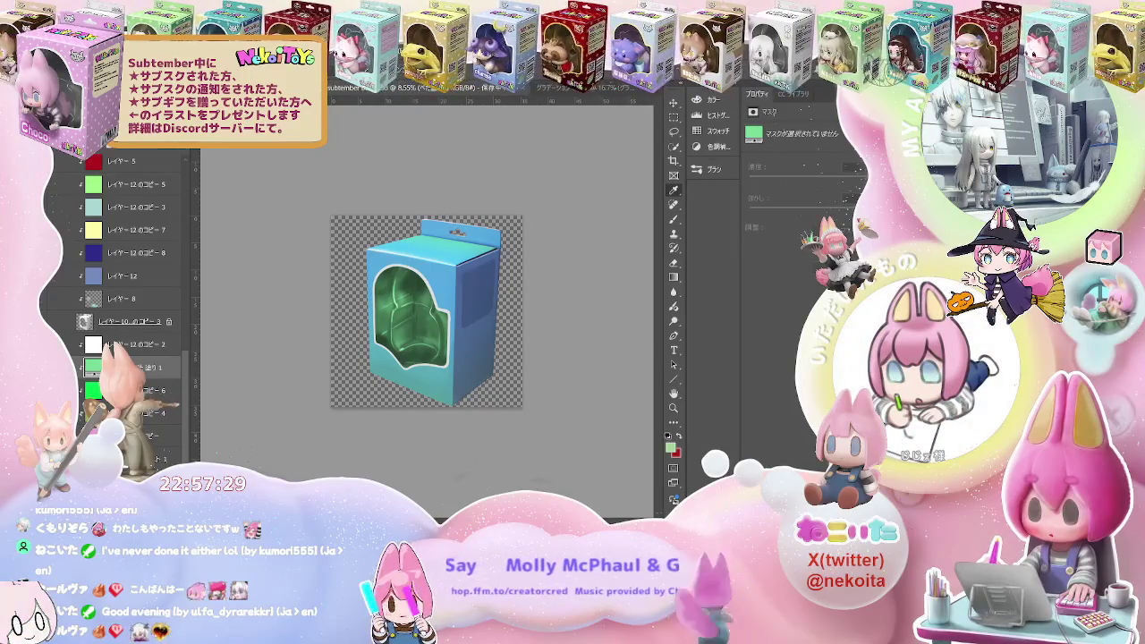
pyautogui.hotkey('ctrl', 'shift', 'Tab')
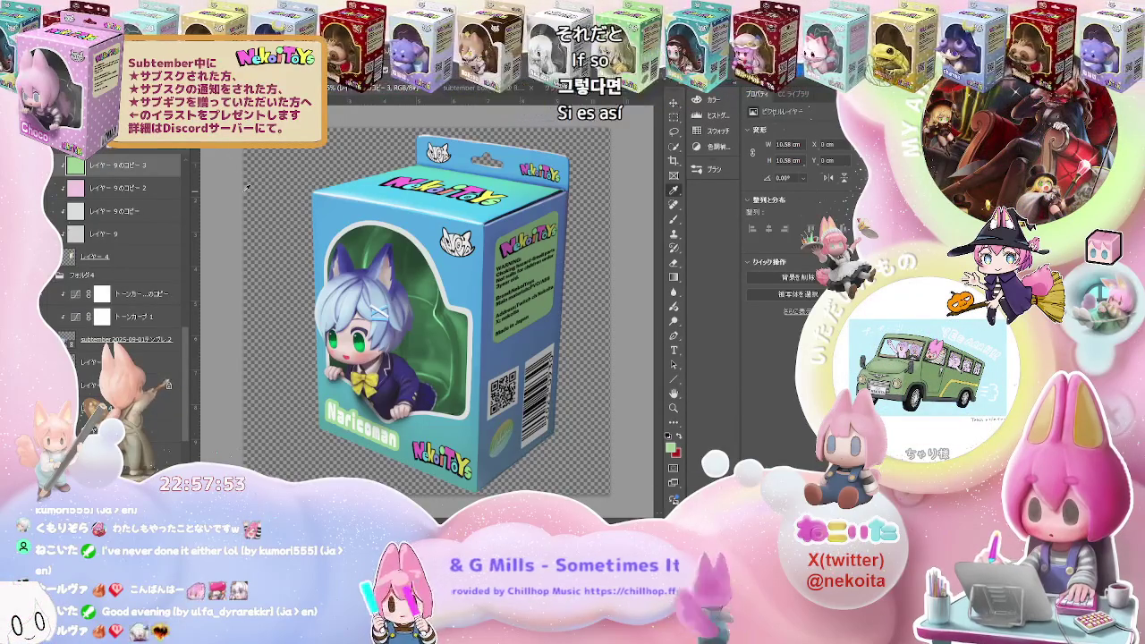
# Refresh the linked box art so its colours shift toward teal, zooming to inspect it
pyautogui.scroll(-5, 176, 344)
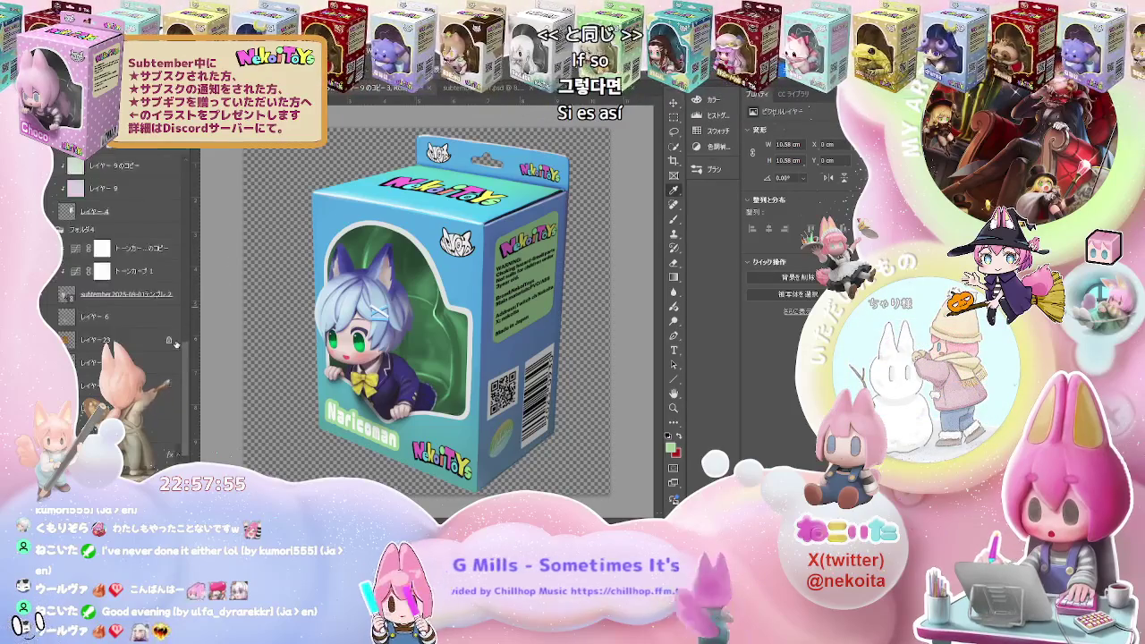
pyautogui.scroll(-2, 176, 345)
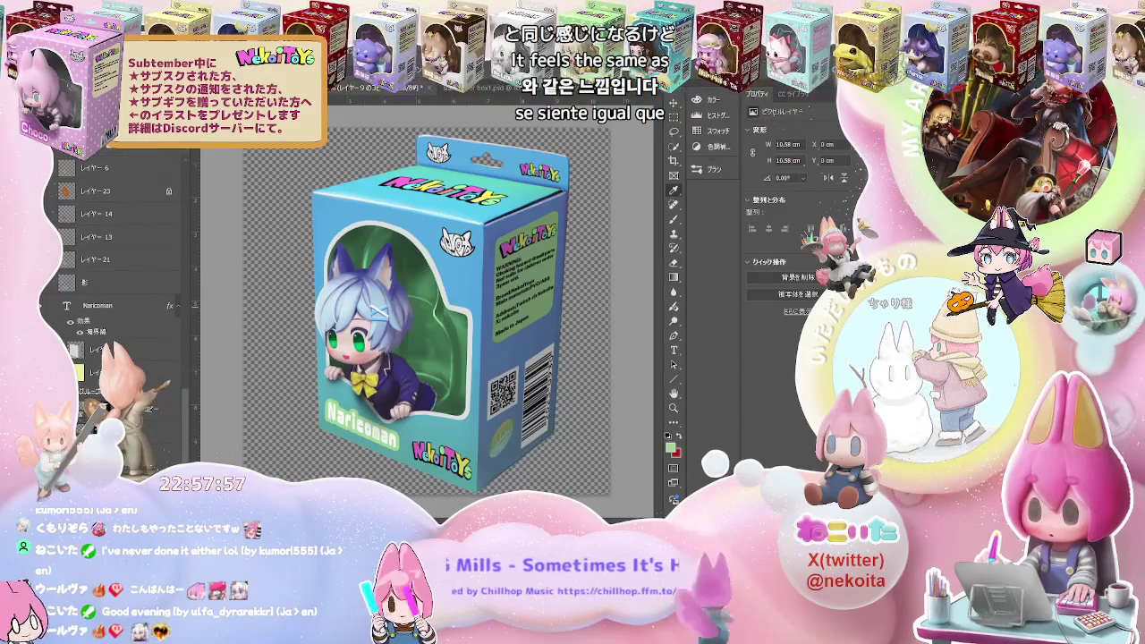
pyautogui.hotkey('ctrl', 'z')
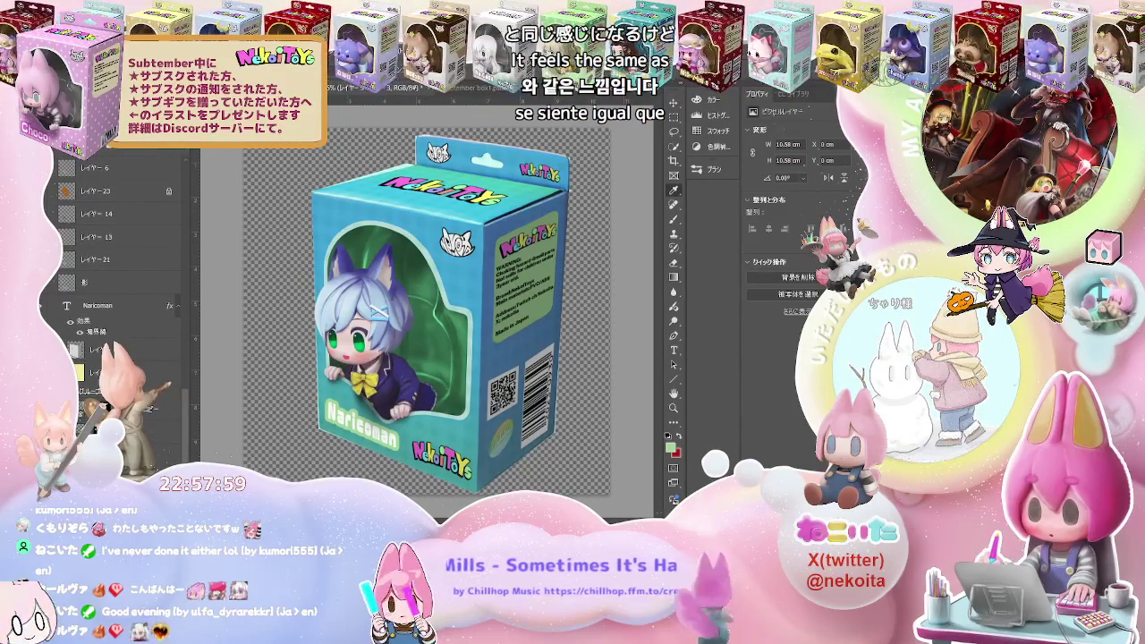
pyautogui.scroll(1, 429, 349)
pyautogui.scroll(1, 430, 349)
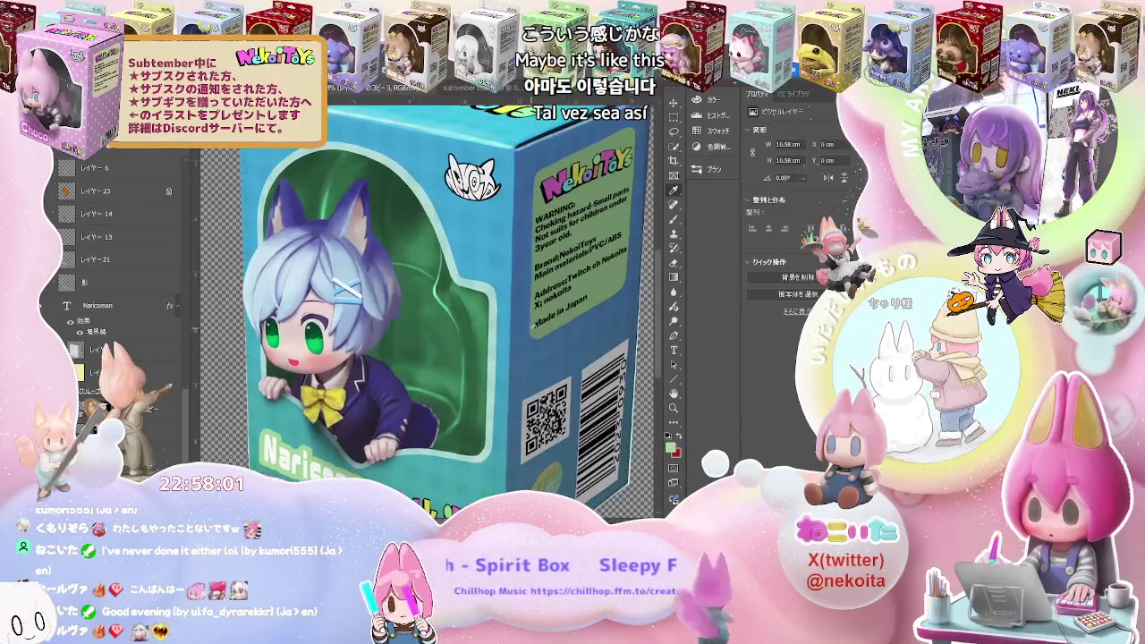
pyautogui.scroll(-1, 430, 349)
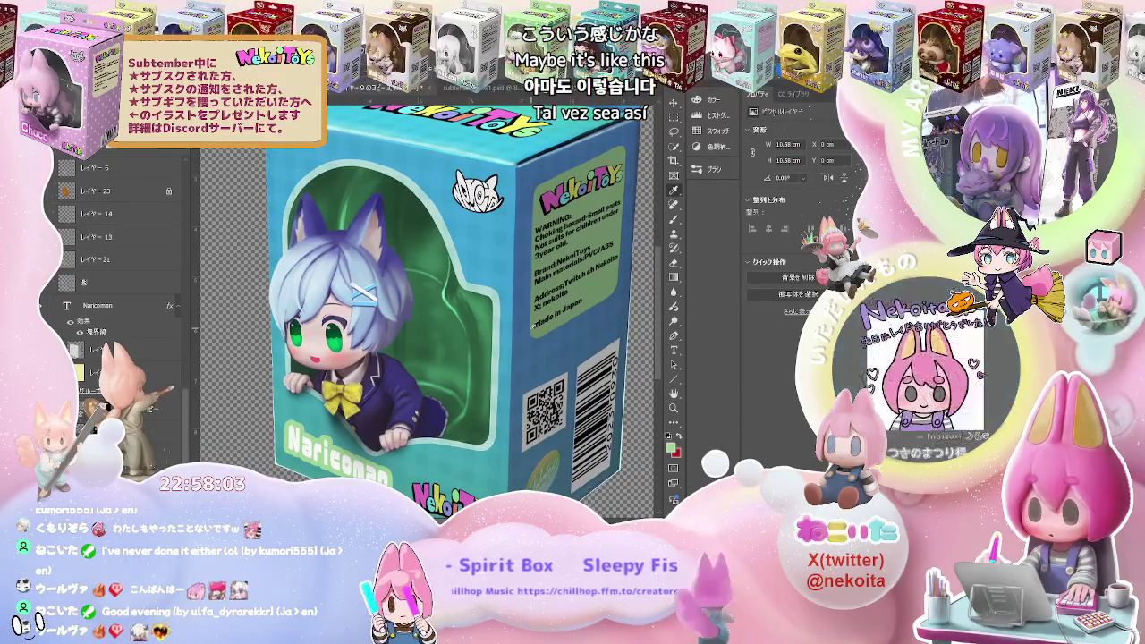
pyautogui.scroll(-1, 429, 349)
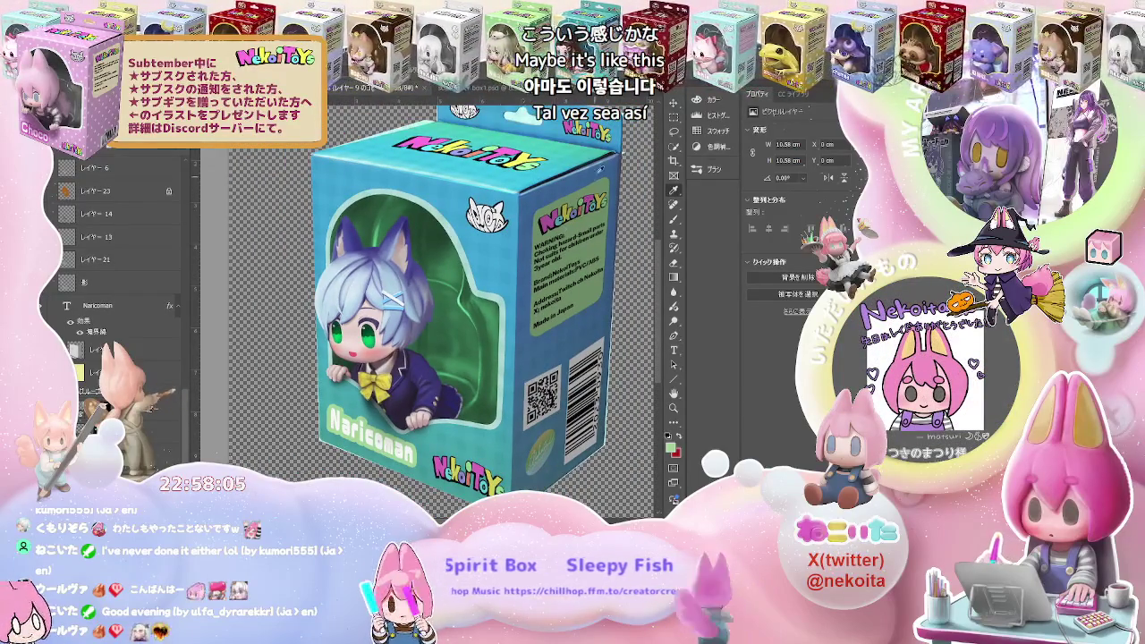
pyautogui.scroll(1, 605, 161)
pyautogui.scroll(1, 606, 159)
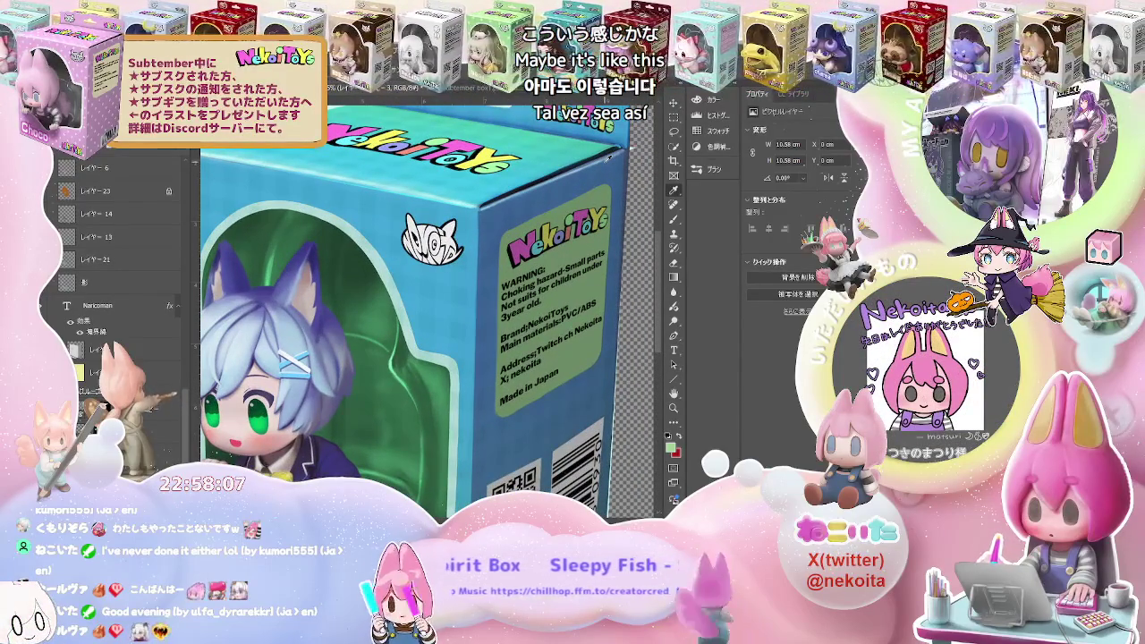
pyautogui.scroll(-1, 607, 159)
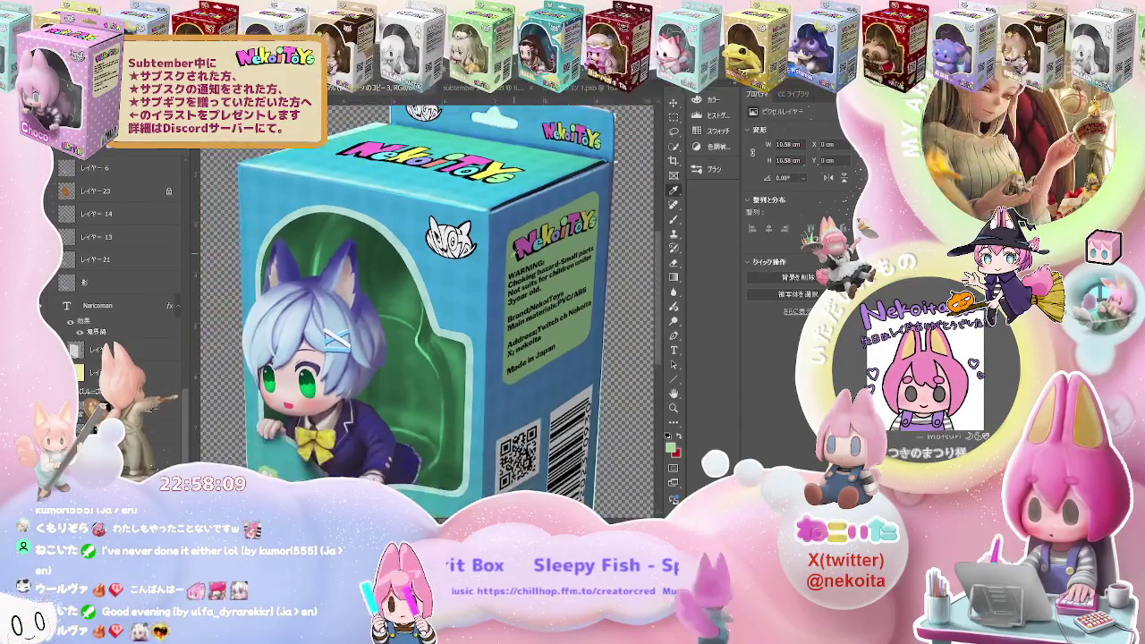
pyautogui.scroll(-1, 347, 407)
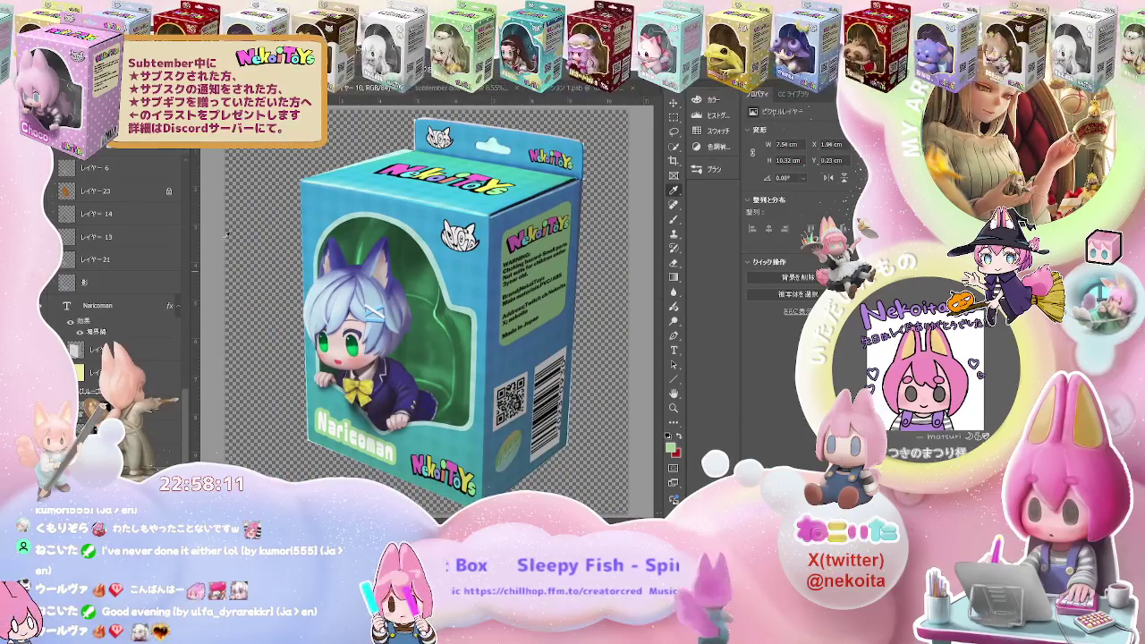
# Select a different layer in the Layers panel and move on to the box1.psd document
pyautogui.click(104, 266)
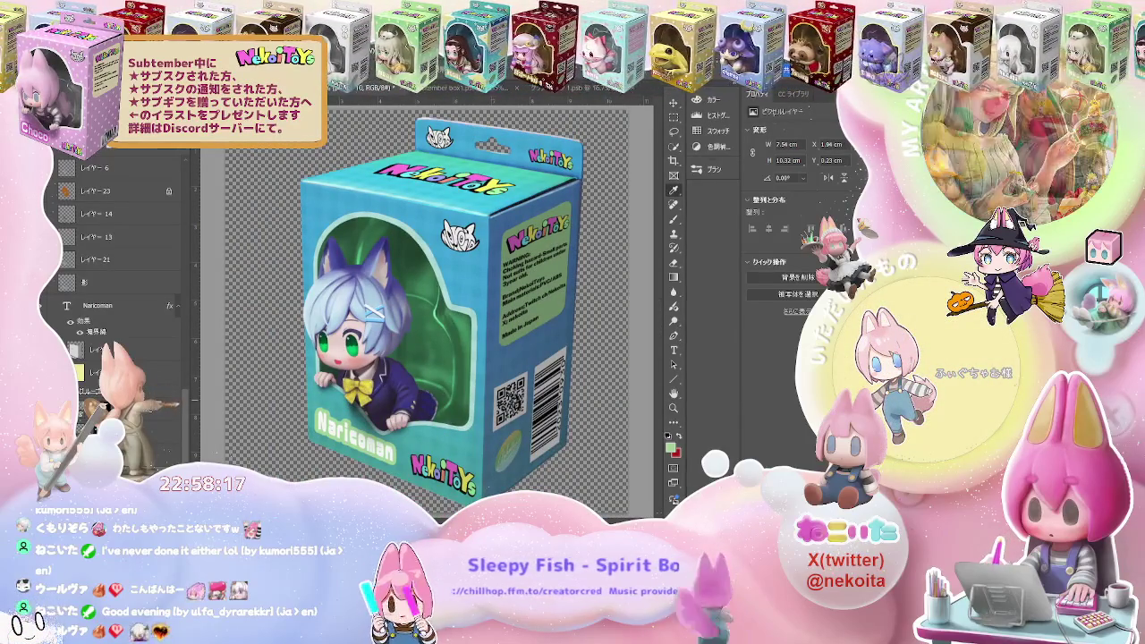
pyautogui.scroll(-1, 472, 365)
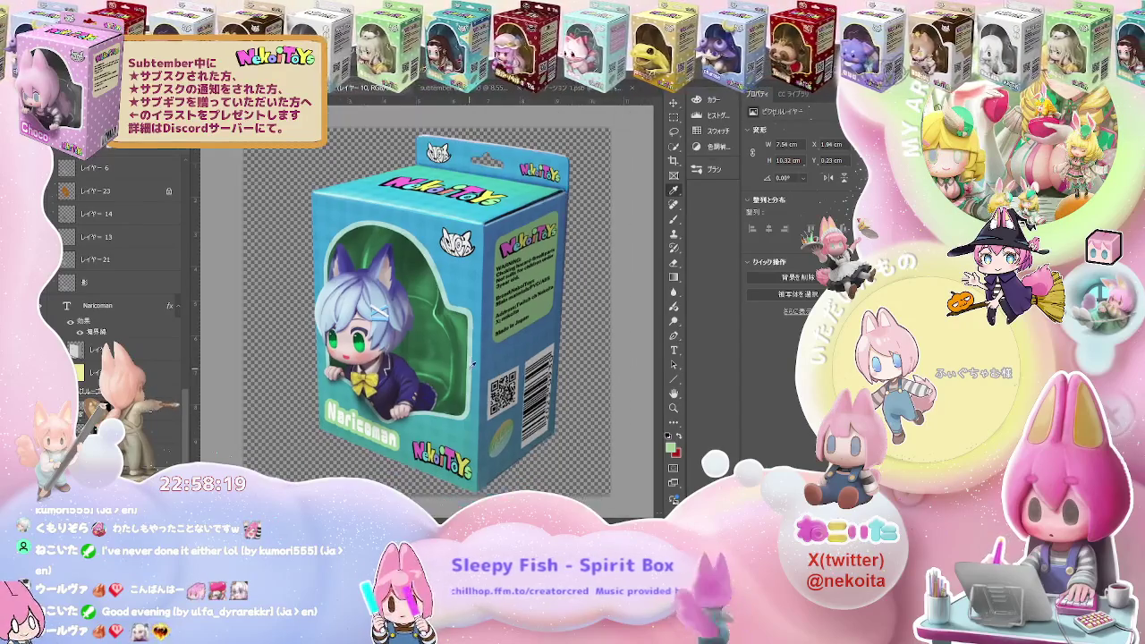
pyautogui.scroll(-1, 501, 344)
pyautogui.scroll(-1, 528, 326)
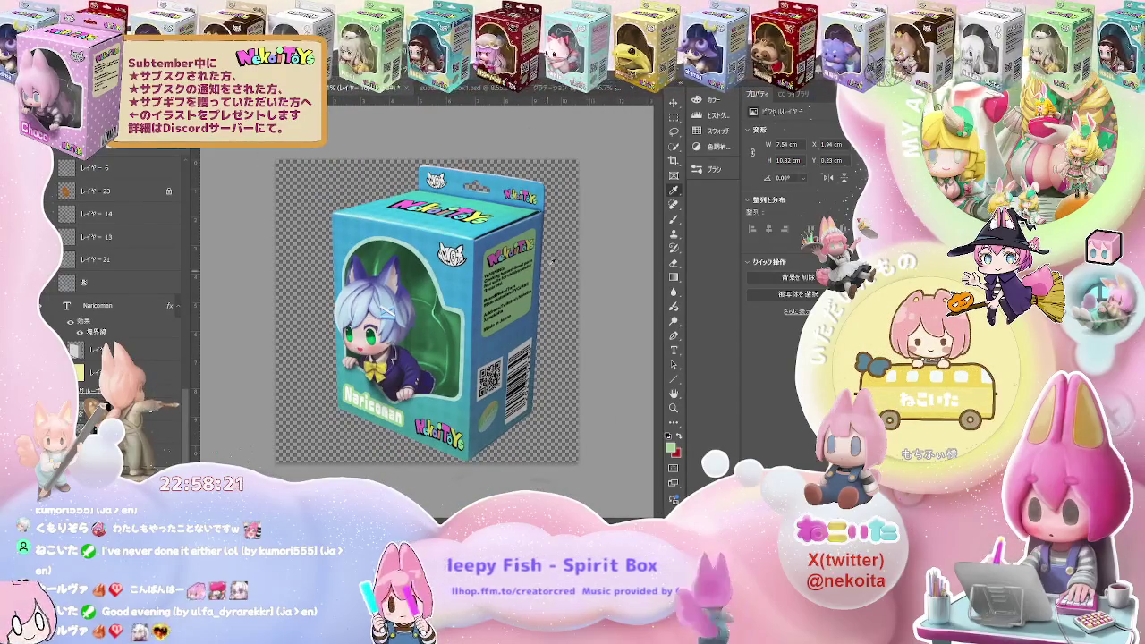
pyautogui.scroll(1, 555, 247)
pyautogui.scroll(2, 555, 245)
pyautogui.scroll(1, 556, 243)
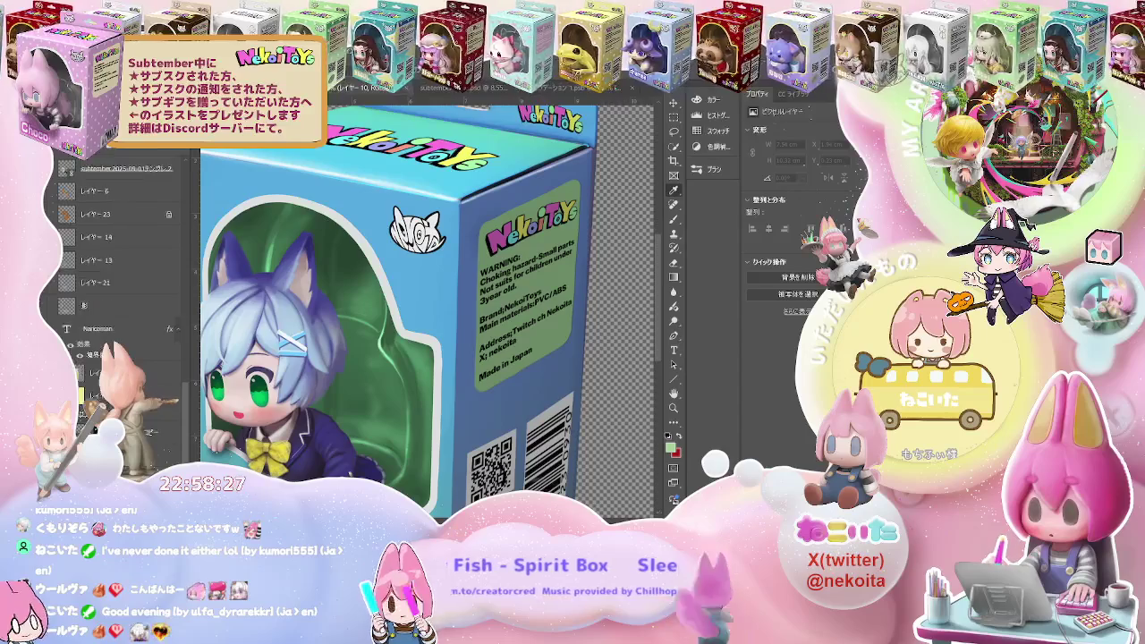
pyautogui.scroll(-5, 116, 268)
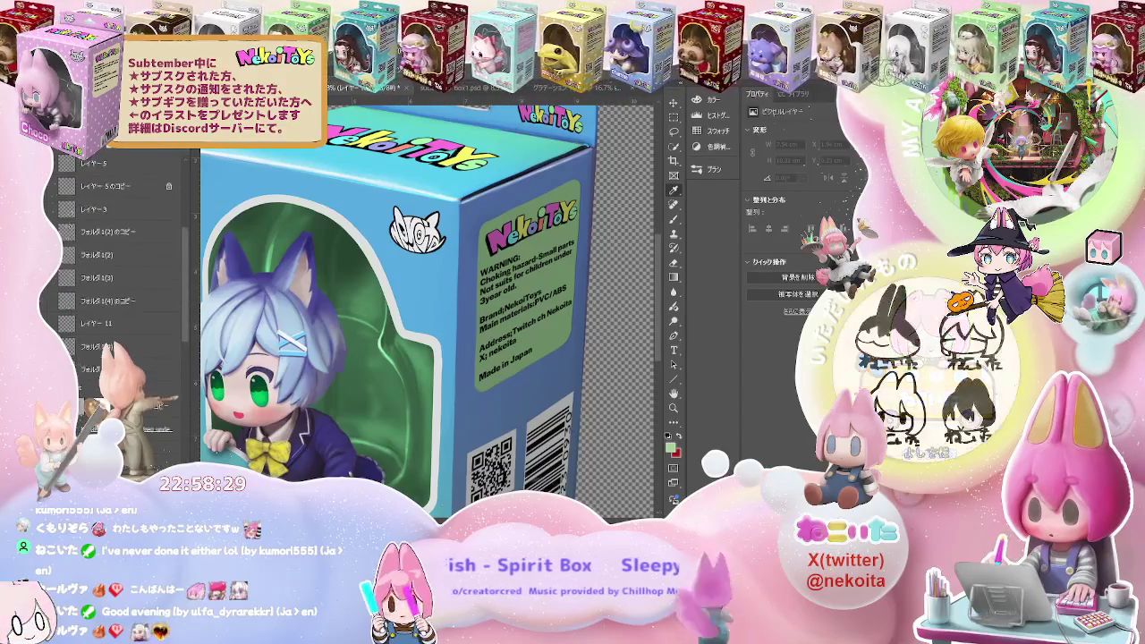
pyautogui.scroll(-5, 190, 256)
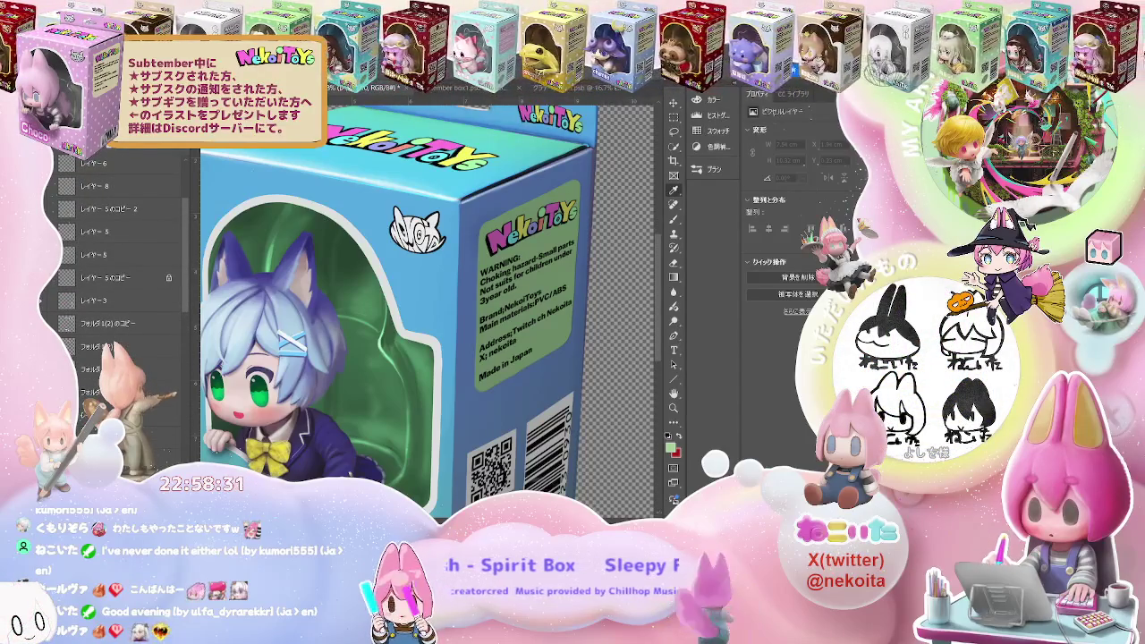
pyautogui.hotkey('ctrl', 'Tab')
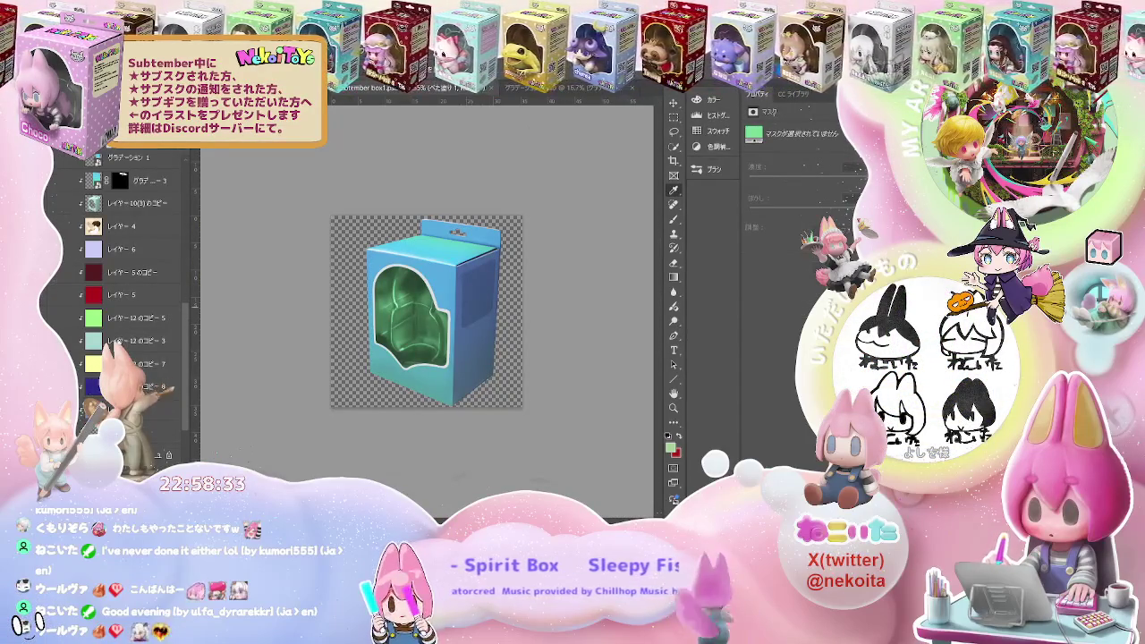
# Cycle through the open box documents until the NekoiToys mockup with the cat-eared figure shows
pyautogui.scroll(3, 149, 328)
pyautogui.scroll(2, 150, 327)
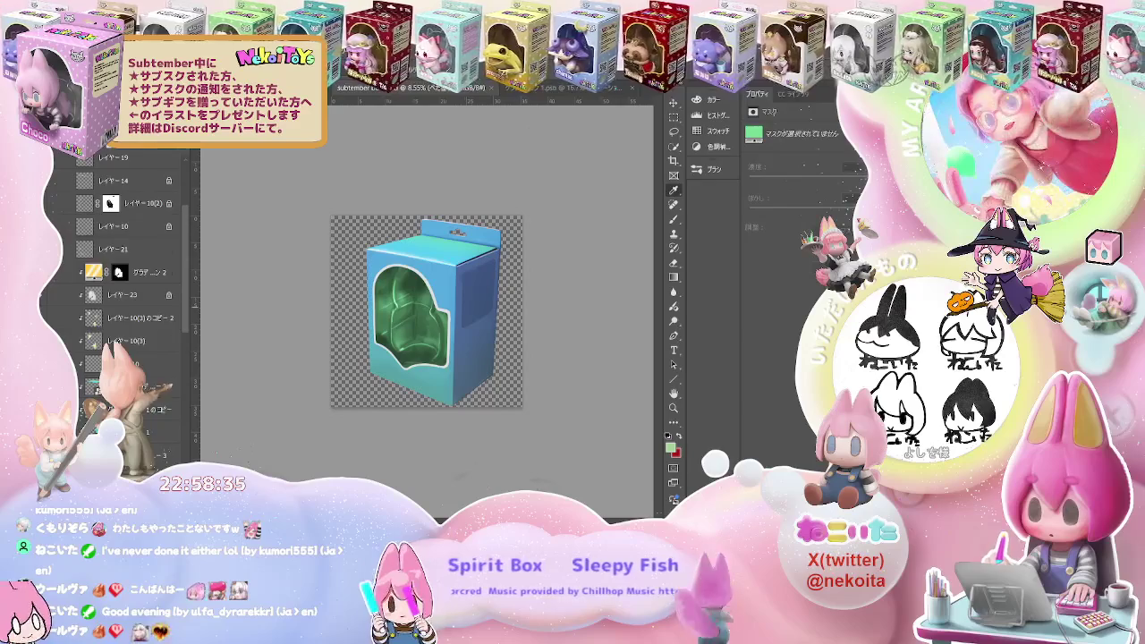
pyautogui.scroll(3, 134, 295)
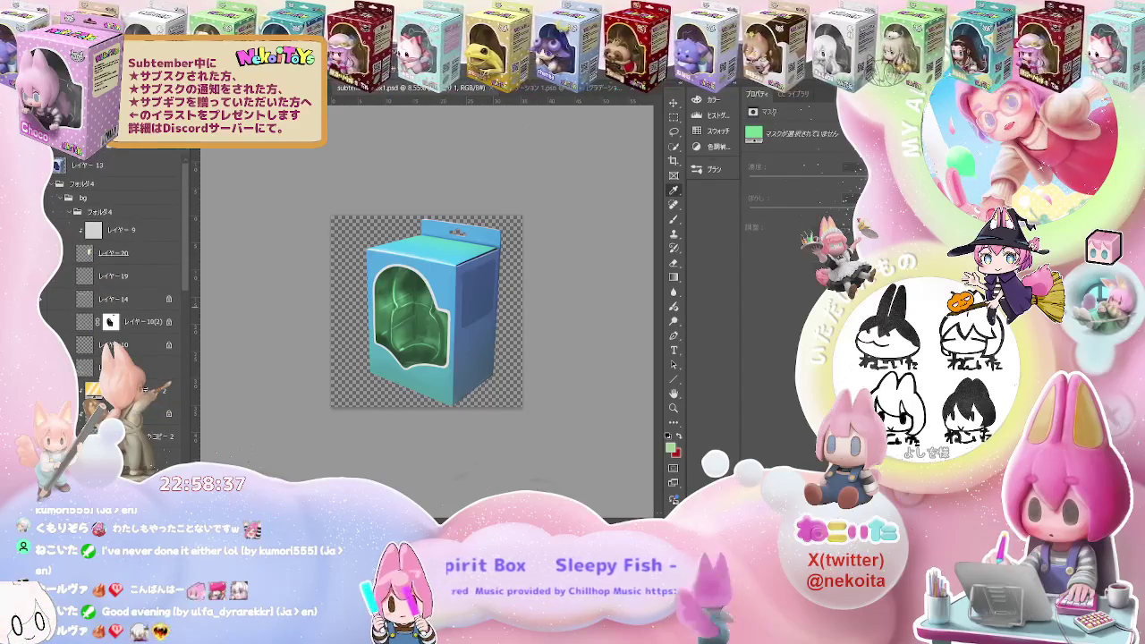
pyautogui.hotkey('ctrl', 'Tab')
pyautogui.hotkey('ctrl', 'Tab')
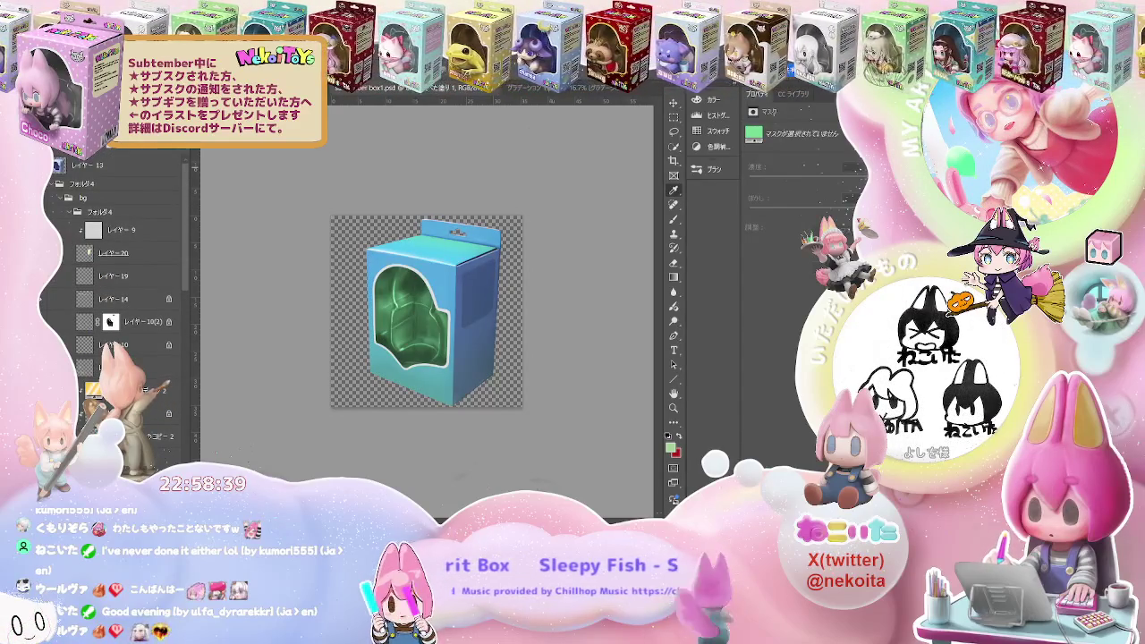
pyautogui.scroll(-2, 87, 251)
pyautogui.scroll(-3, 88, 255)
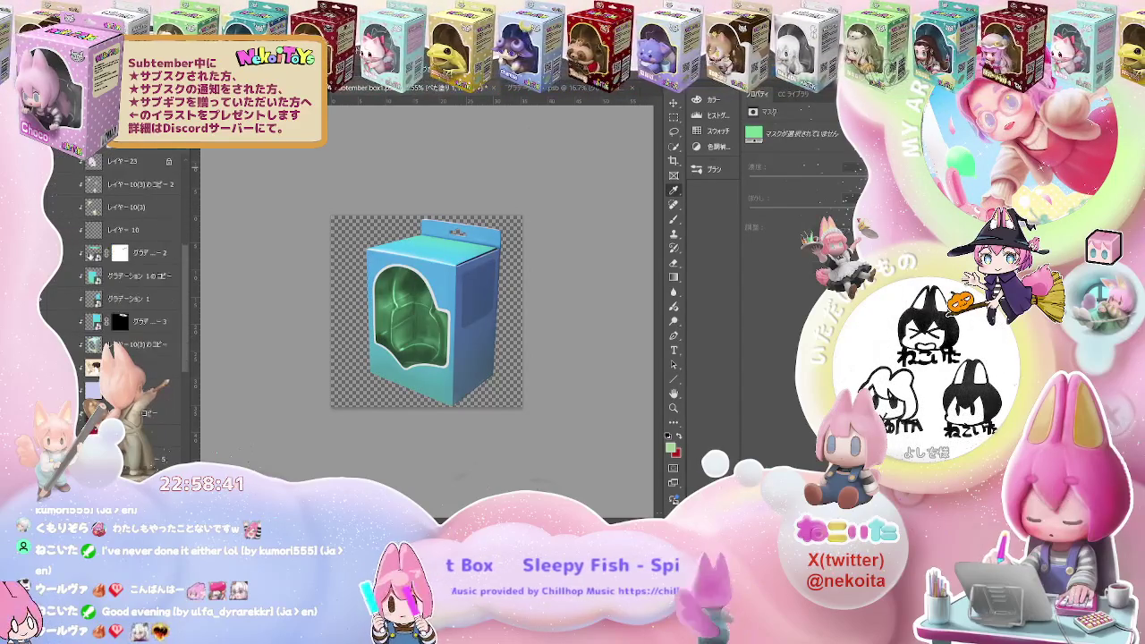
pyautogui.scroll(-1, 90, 260)
pyautogui.scroll(-1, 90, 260)
pyautogui.scroll(-1, 89, 261)
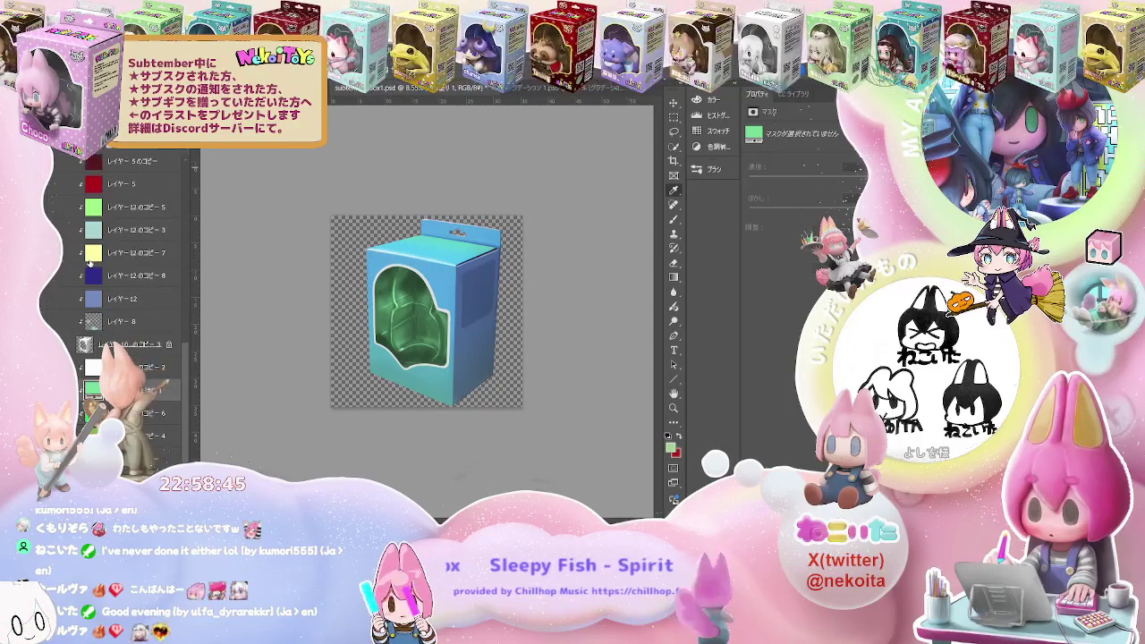
pyautogui.hotkey('ctrl', 'Tab')
pyautogui.scroll(5, 89, 262)
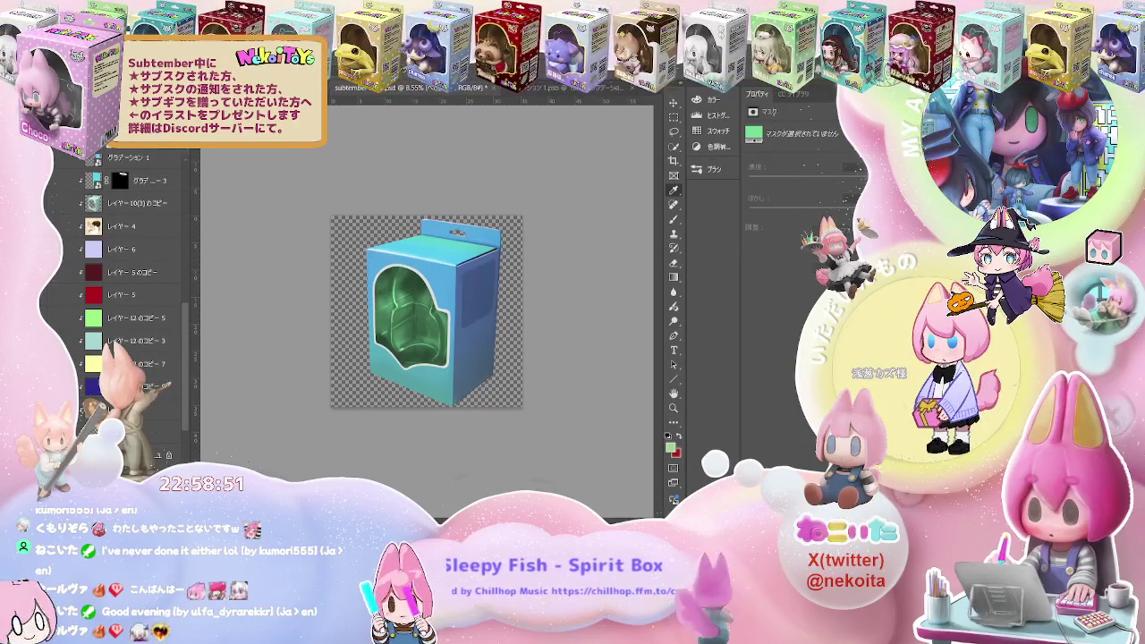
pyautogui.hotkey('ctrl', 'Tab')
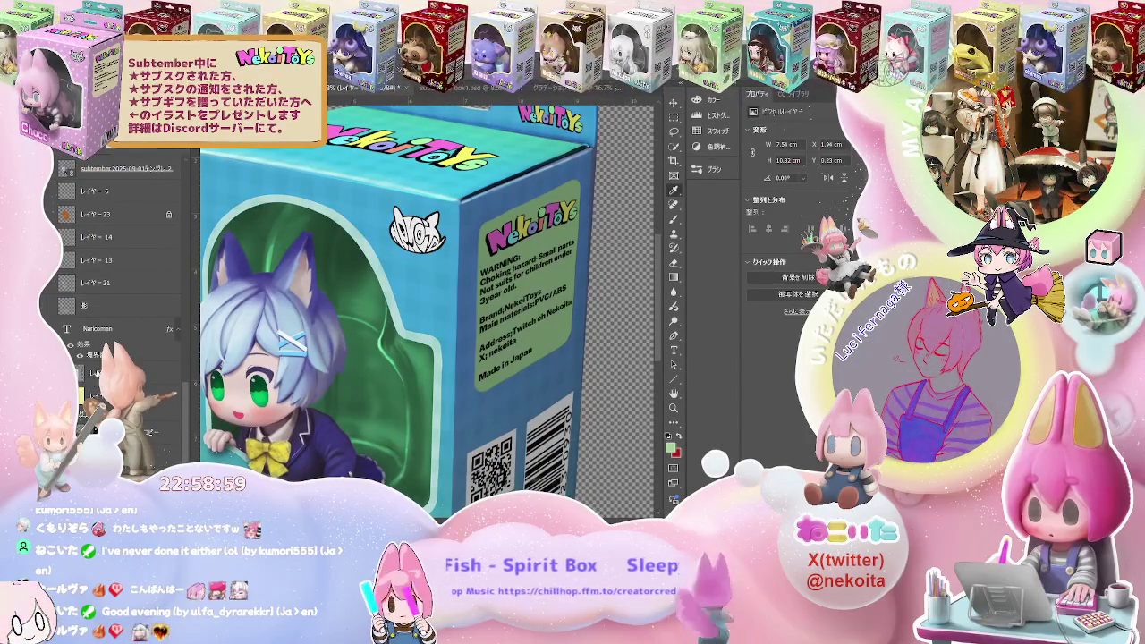
# Cycle through the white, blue, mint, glossy-green-window and brighter-blue box versions to compare them
pyautogui.hotkey('ctrl', 'Tab')
pyautogui.hotkey('ctrl', 'Tab')
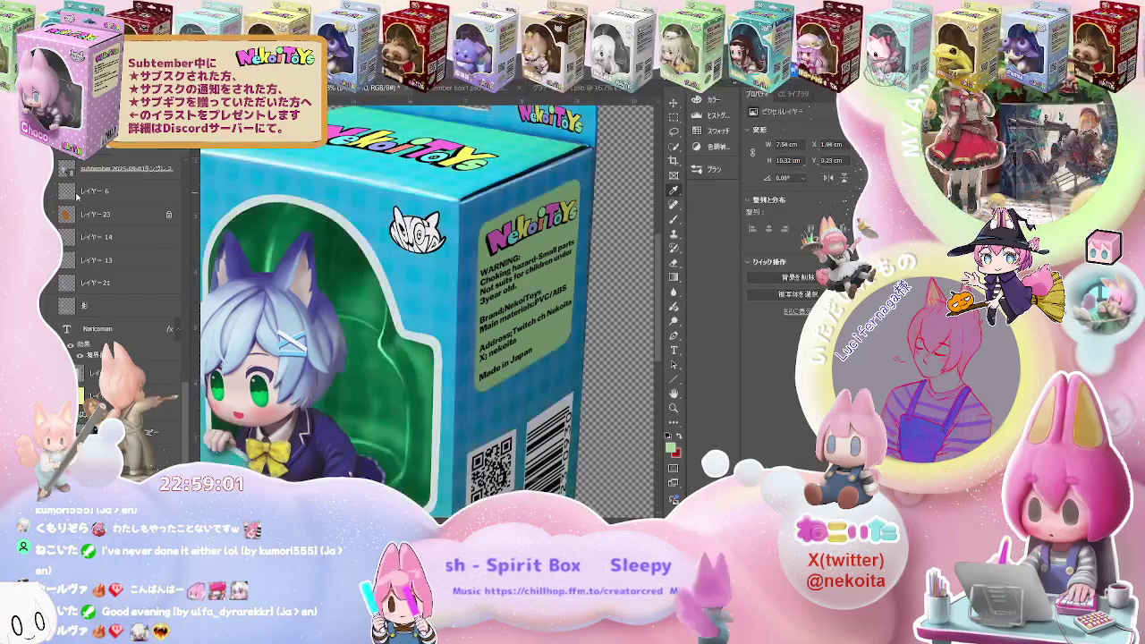
pyautogui.hotkey('ctrl', 'Tab')
pyautogui.hotkey('ctrl', 'Tab')
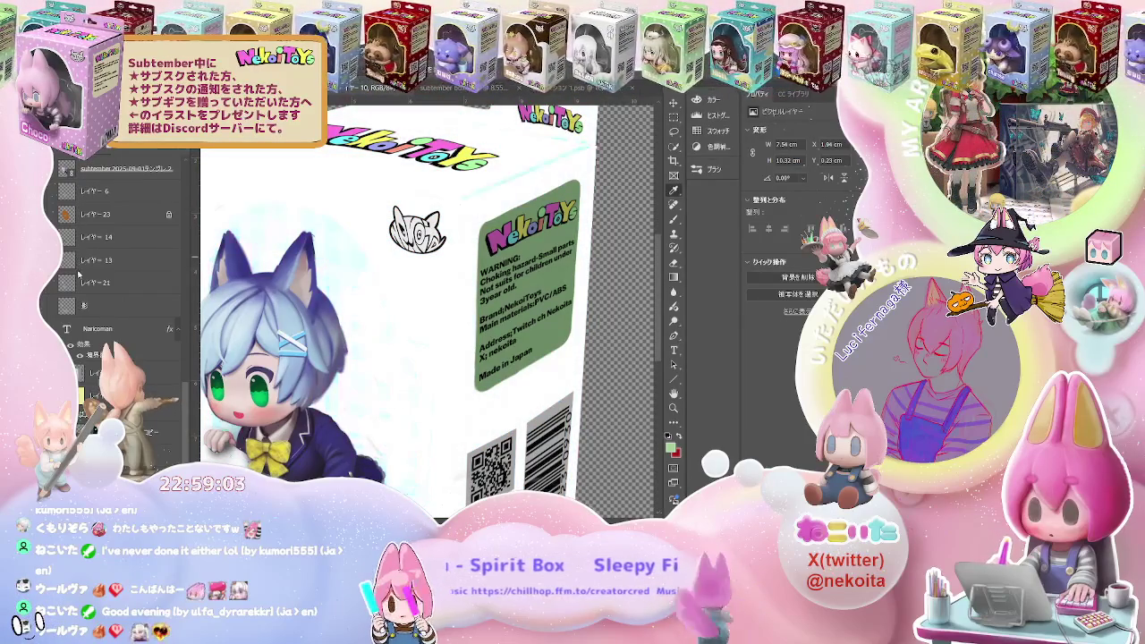
pyautogui.hotkey('ctrl', 'Tab')
pyautogui.hotkey('ctrl', 'Tab')
pyautogui.hotkey('ctrl', 'Tab')
pyautogui.hotkey('ctrl', 'Tab')
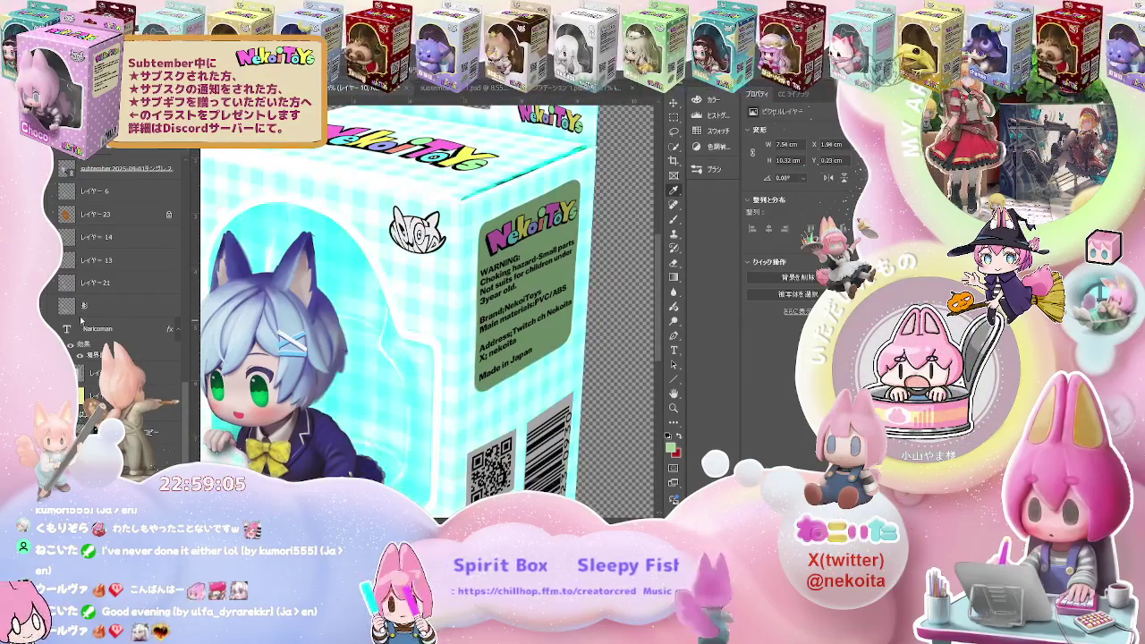
pyautogui.hotkey('ctrl', 'Tab')
pyautogui.hotkey('ctrl', 'Tab')
pyautogui.hotkey('ctrl', 'Tab')
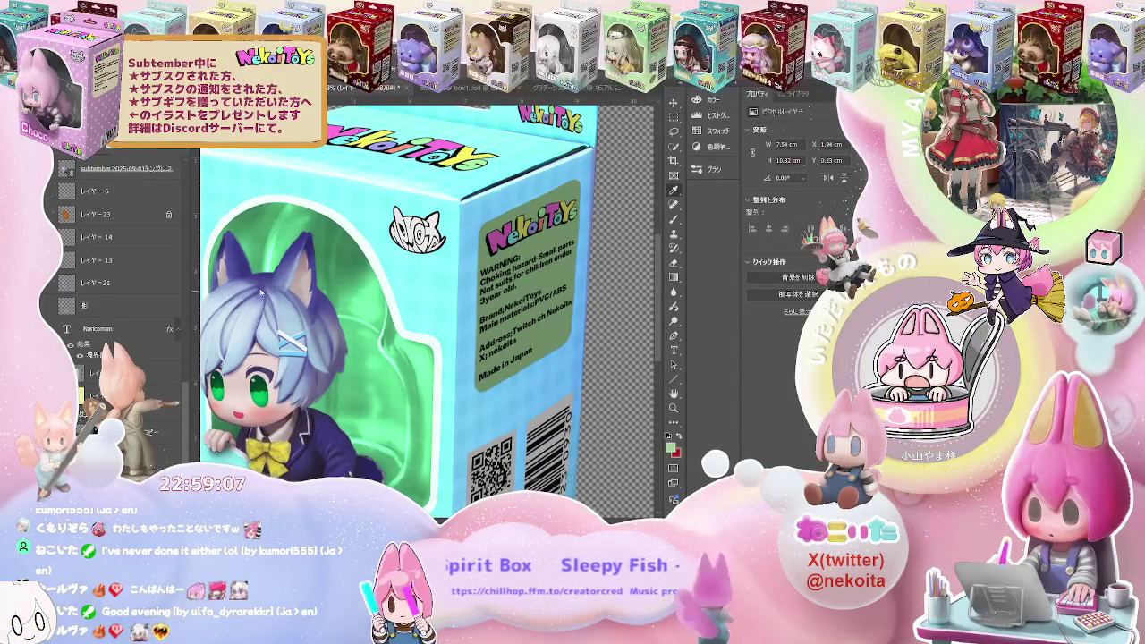
pyautogui.hotkey('ctrl', 'Tab')
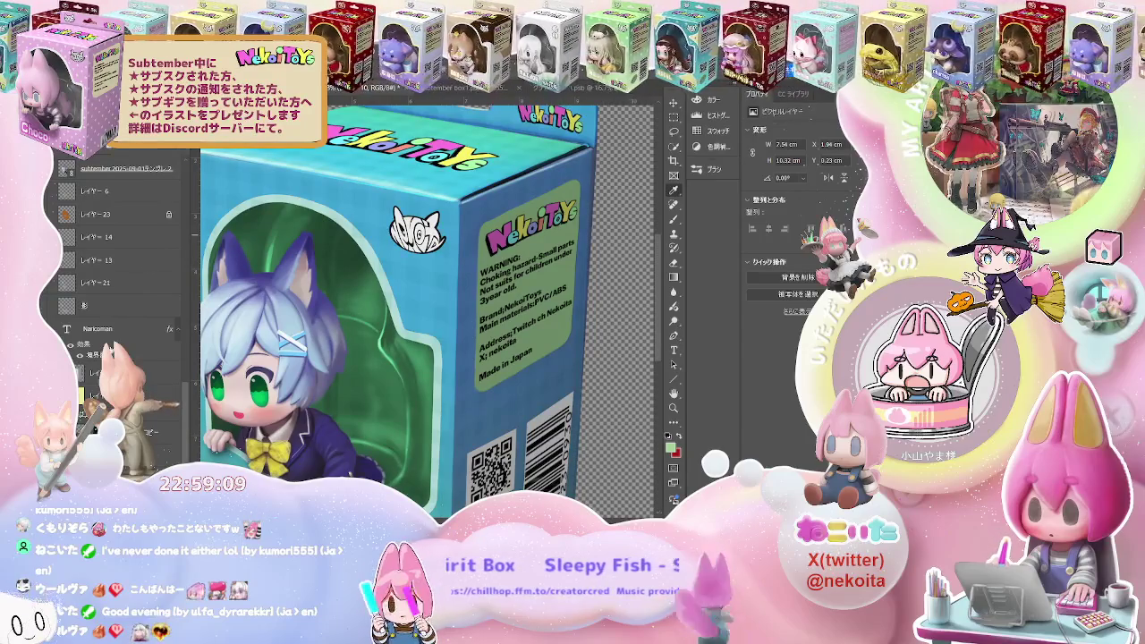
pyautogui.hotkey('ctrl', 'Tab')
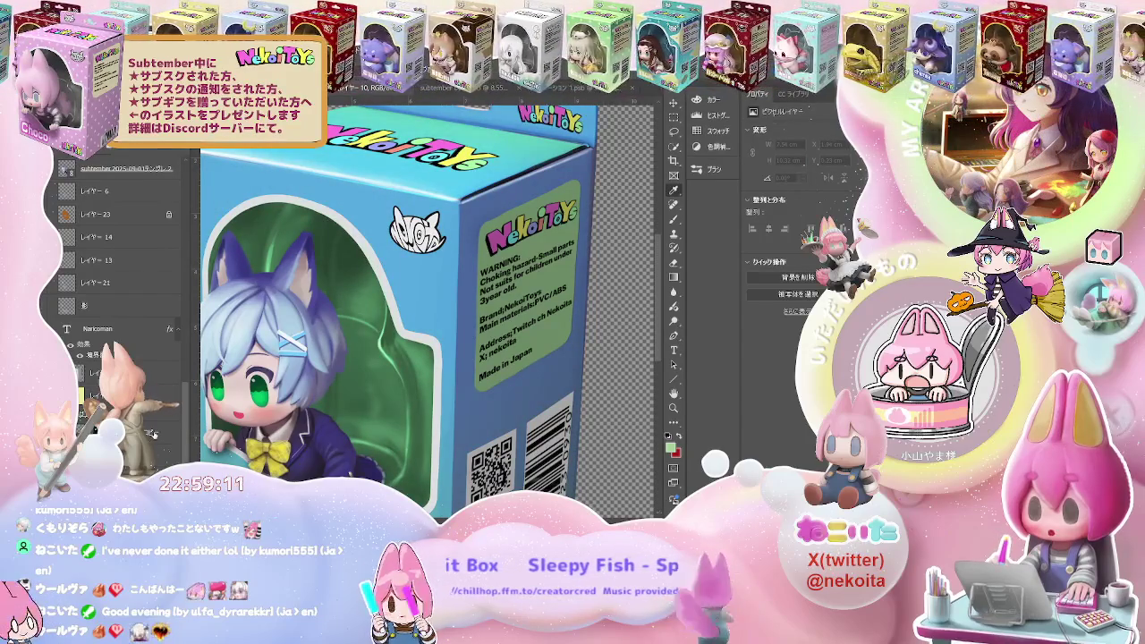
# Scroll the Layers panel and go back to the plain blue box template with the green window
pyautogui.scroll(3, 153, 435)
pyautogui.scroll(2, 154, 435)
pyautogui.scroll(2, 154, 435)
pyautogui.scroll(2, 154, 435)
pyautogui.scroll(2, 154, 435)
pyautogui.scroll(2, 154, 434)
pyautogui.scroll(2, 154, 434)
pyautogui.scroll(2, 154, 435)
pyautogui.scroll(2, 154, 435)
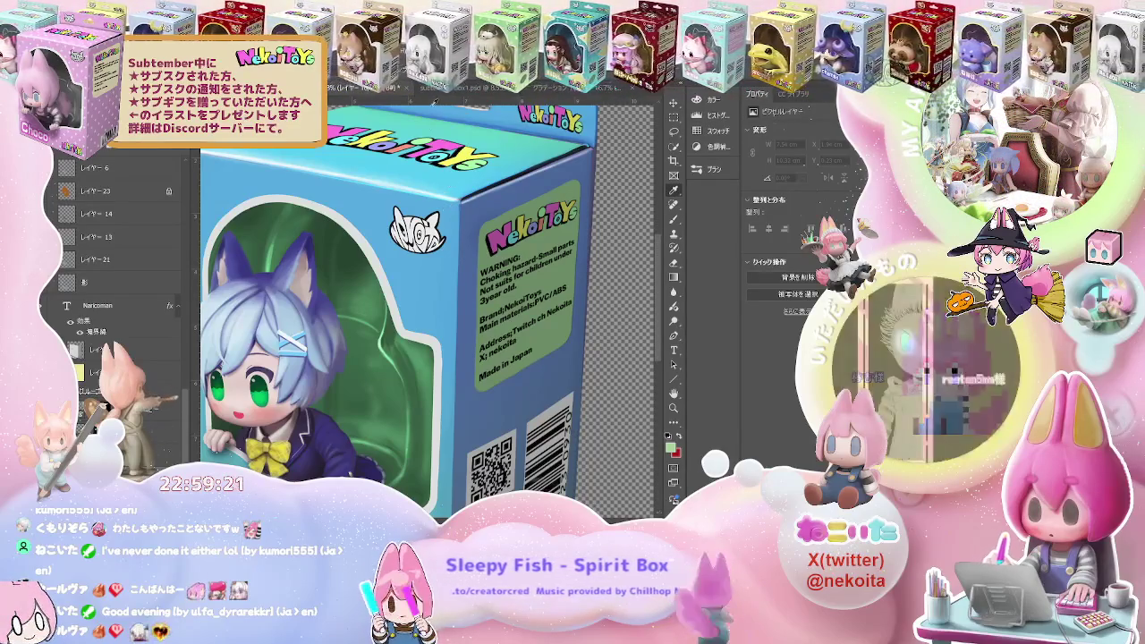
pyautogui.click(452, 94)
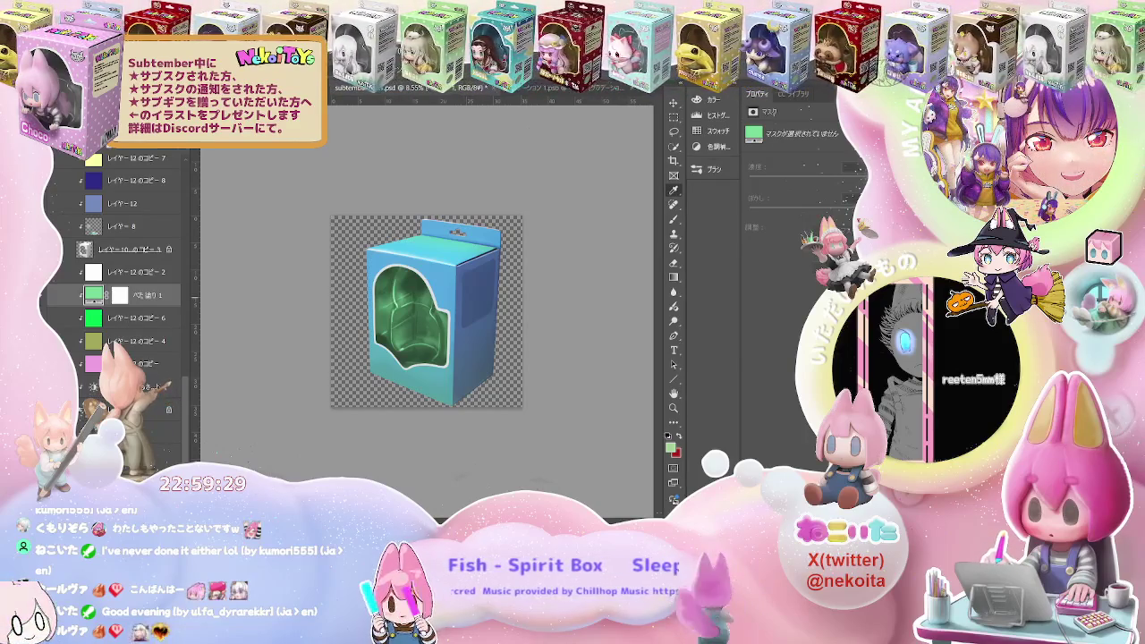
# Toggle the box colour from blue to mint and enlarge the view of the box
pyautogui.scroll(5, 125, 295)
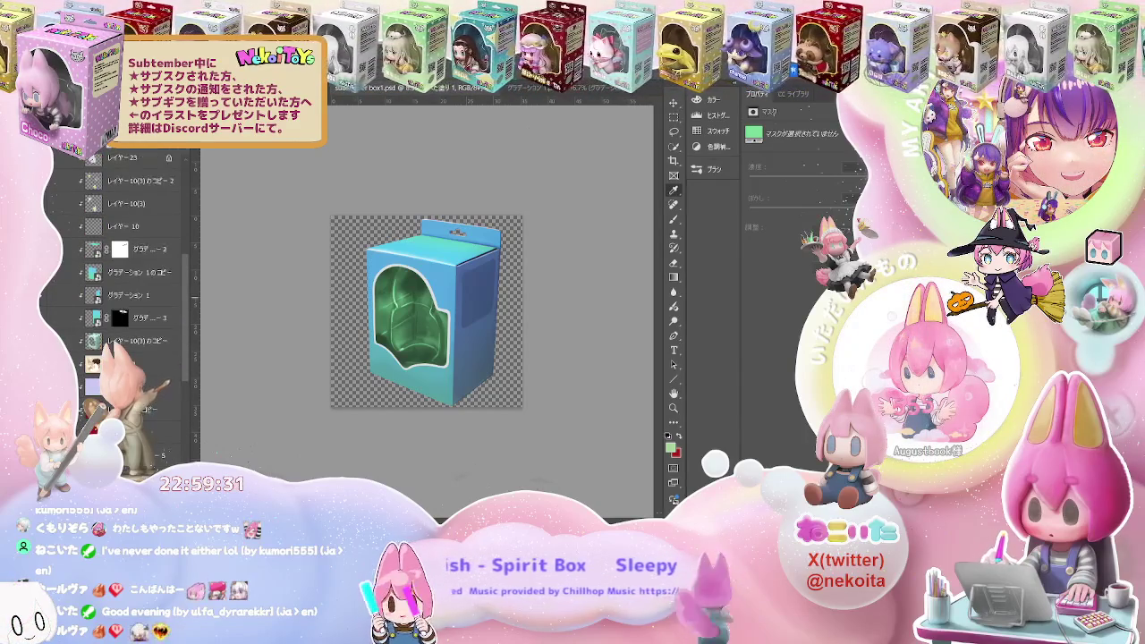
pyautogui.scroll(1, 125, 296)
pyautogui.hotkey('ctrl', 'z')
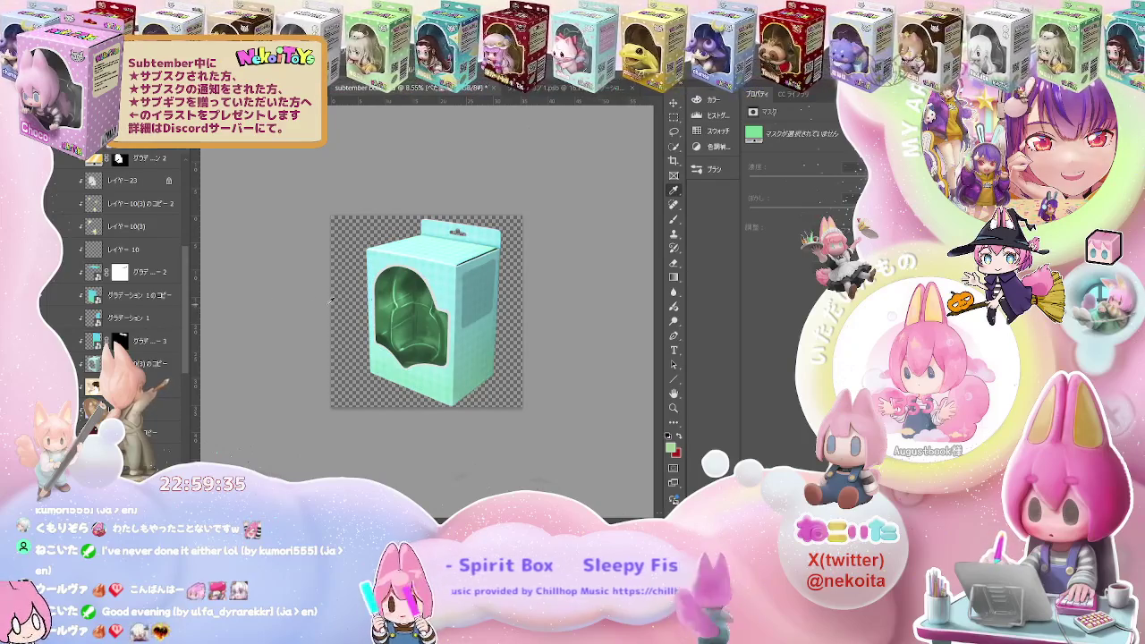
pyautogui.hotkey('ctrl', '+')
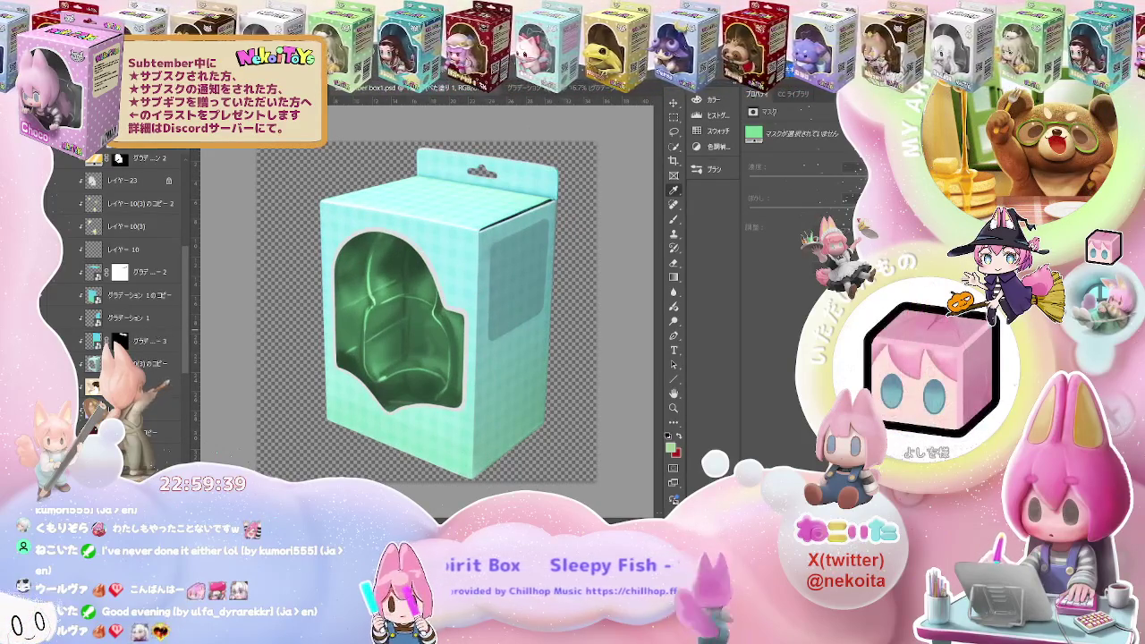
# Give the box pattern layer a blue-to-mint gradient and save the template
pyautogui.click(143, 363)
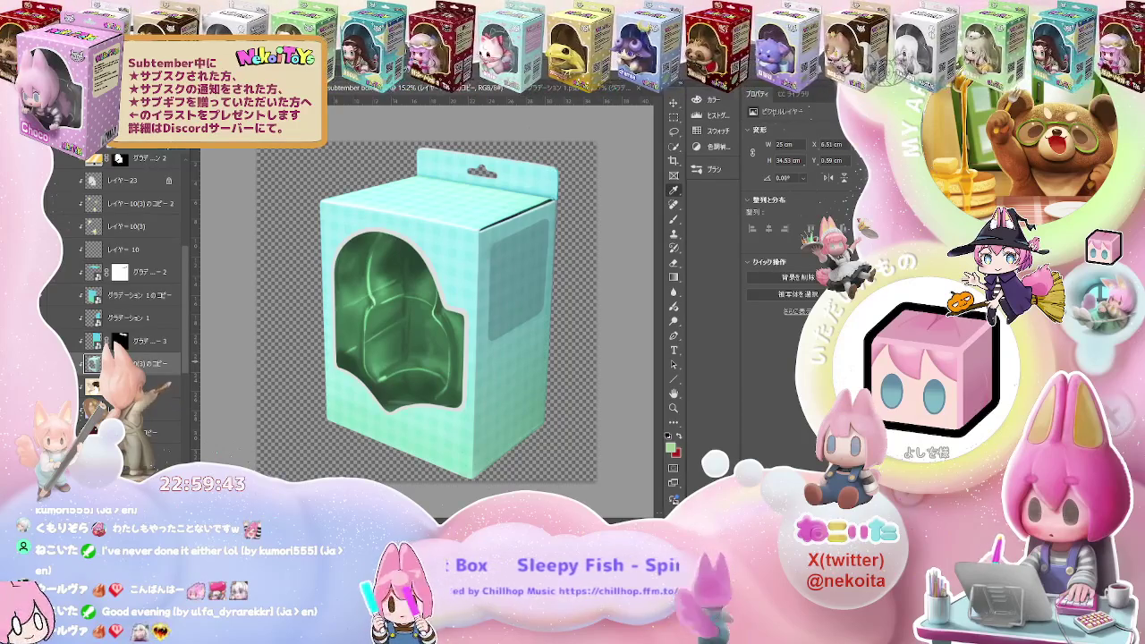
pyautogui.hotkey('ctrl', 'z')
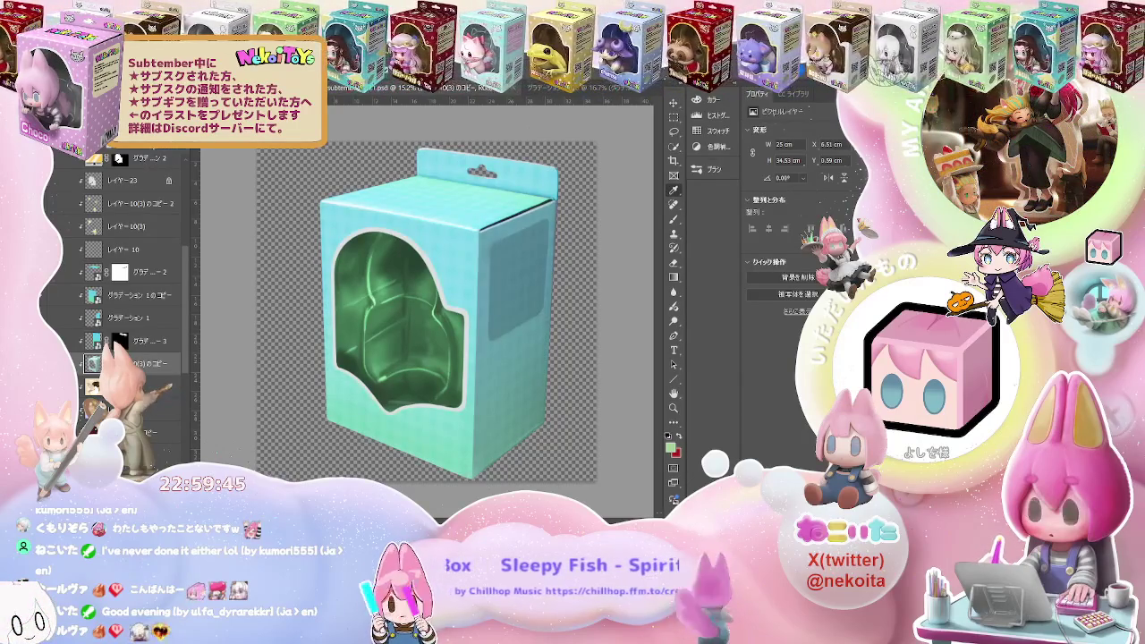
pyautogui.hotkey('ctrl', 'z')
pyautogui.hotkey('ctrl', 'z')
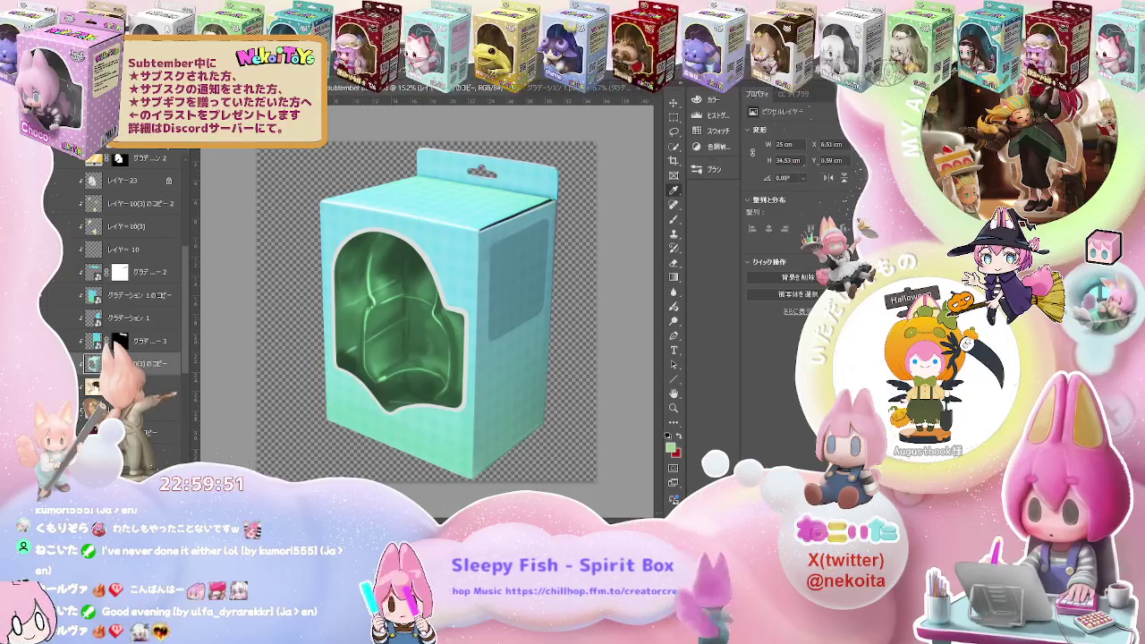
pyautogui.hotkey('ctrl', 's')
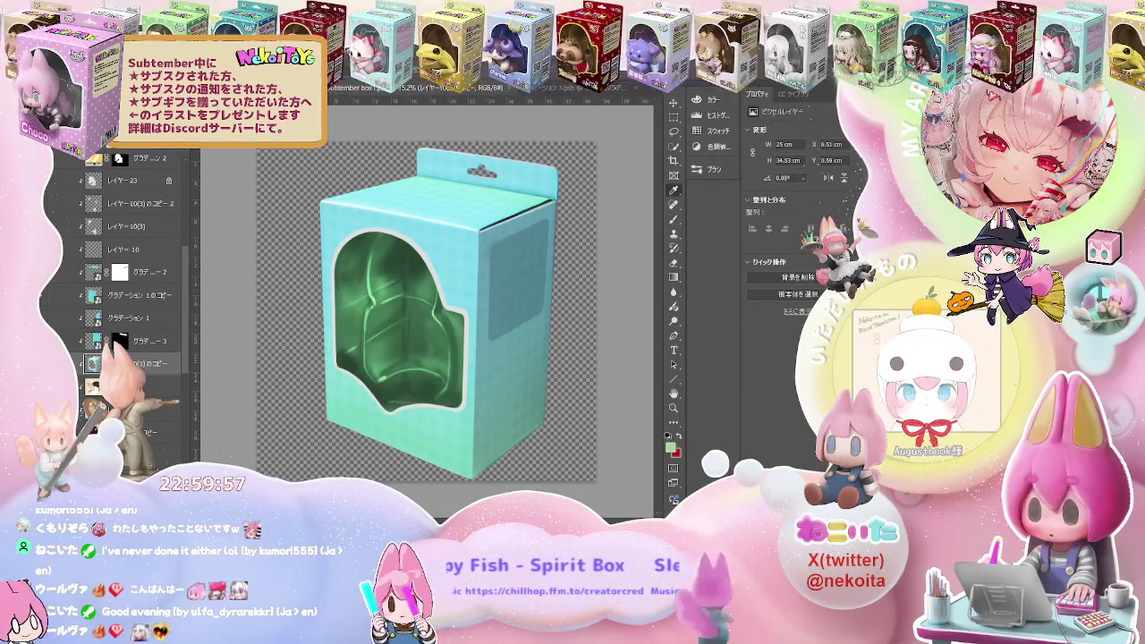
pyautogui.hotkey('ctrl', 'Tab')
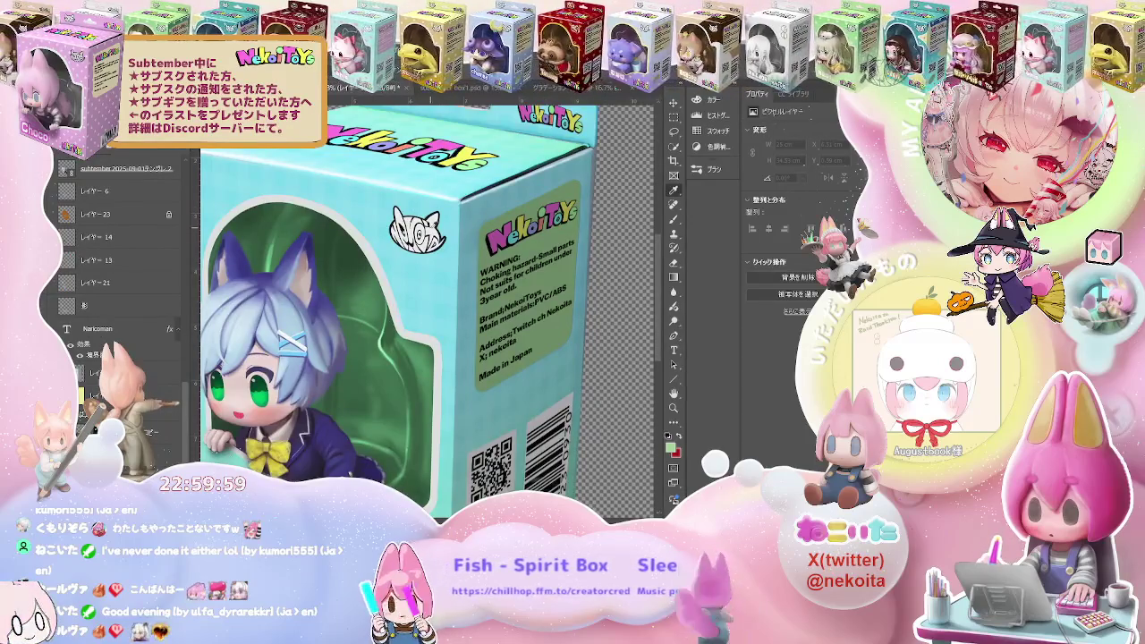
# Fit the mockup on screen, view its perspective render, then return to the teal box template
pyautogui.hotkey('ctrl', '0')
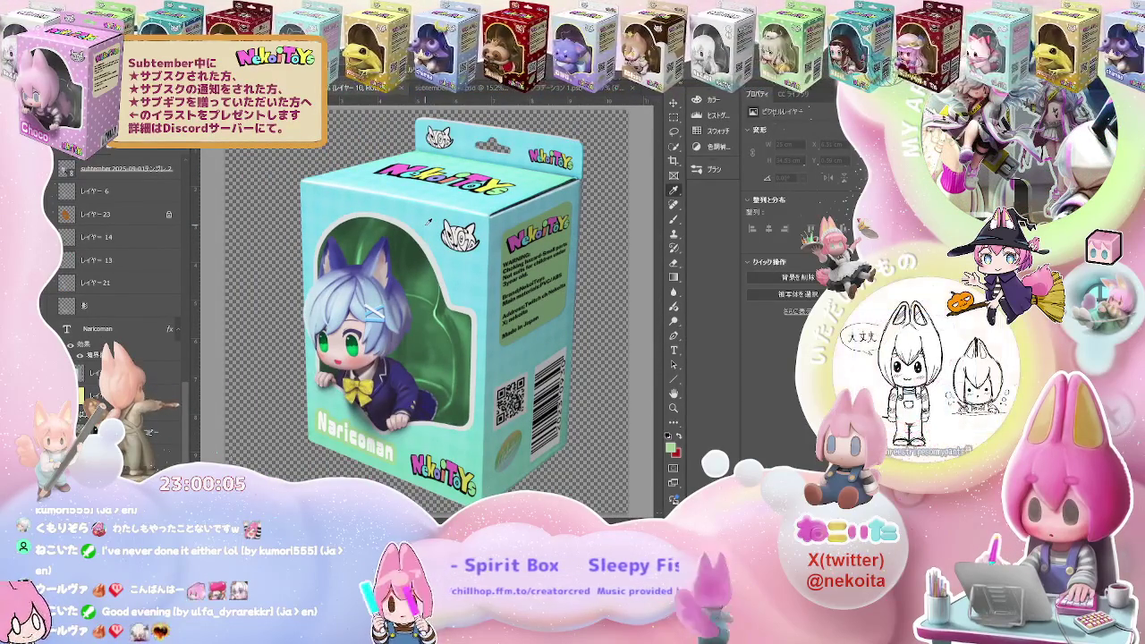
pyautogui.hotkey('ctrl', 'Tab')
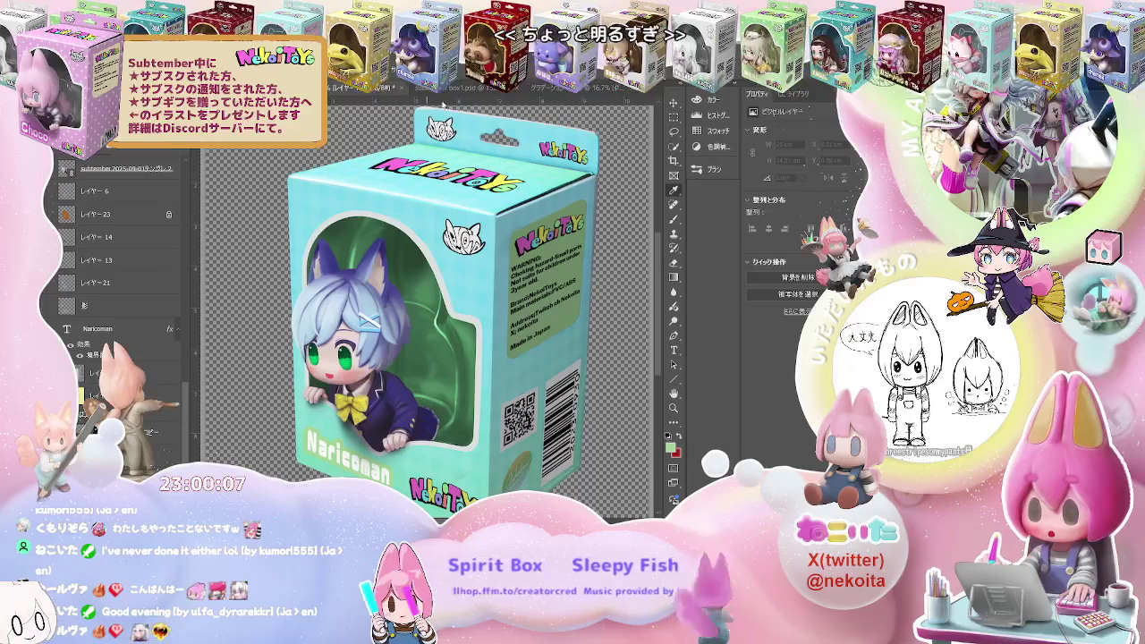
pyautogui.click(463, 90)
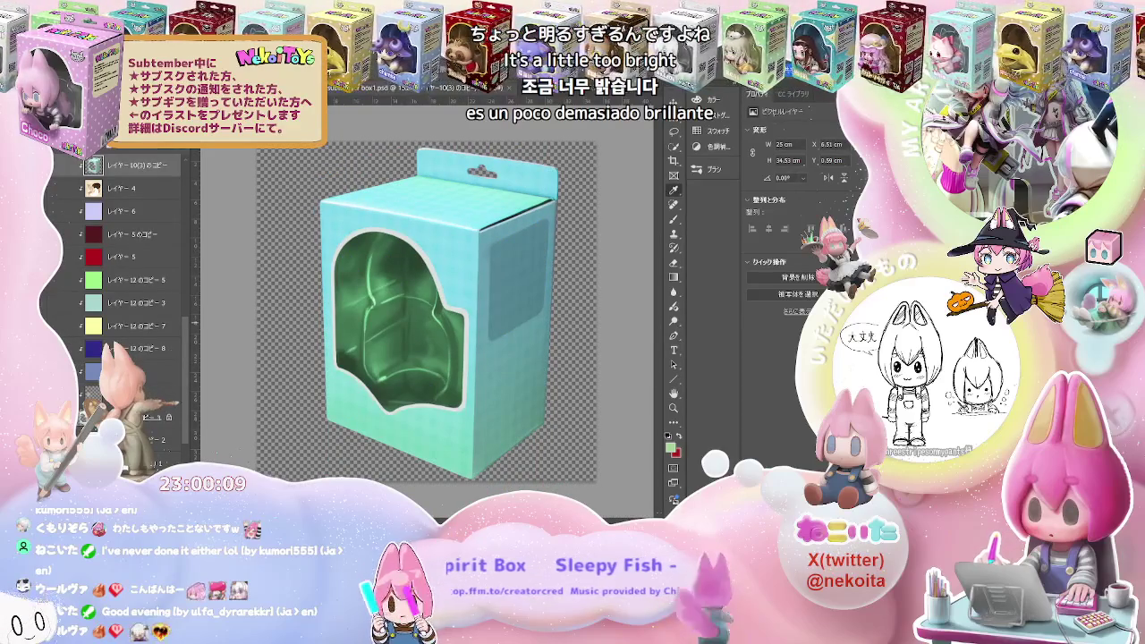
pyautogui.click(134, 348)
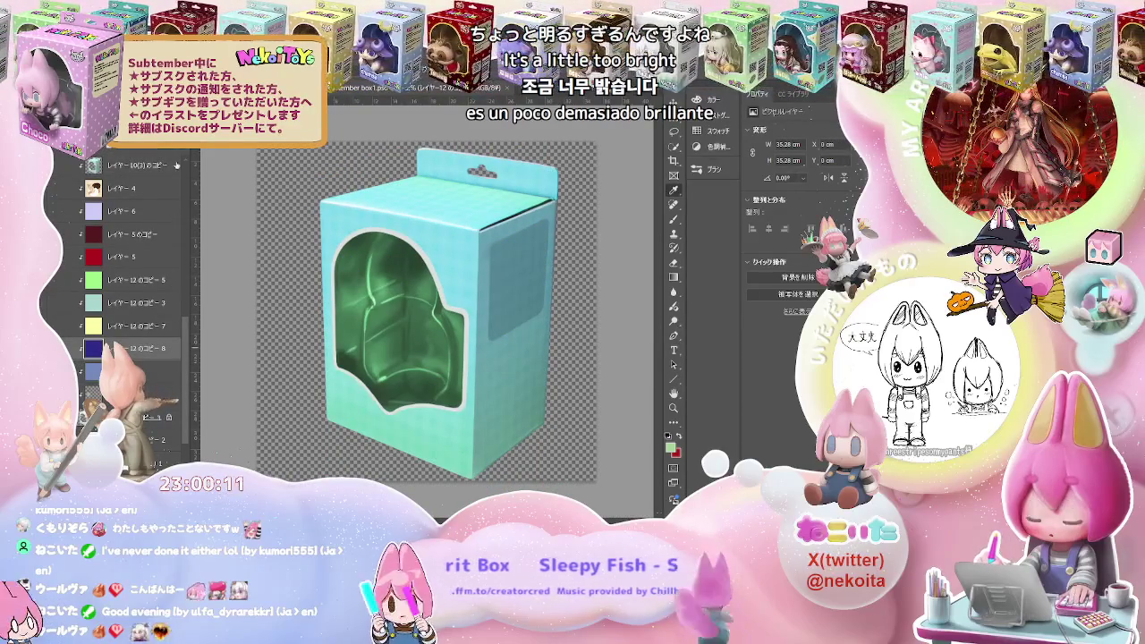
pyautogui.press('5')
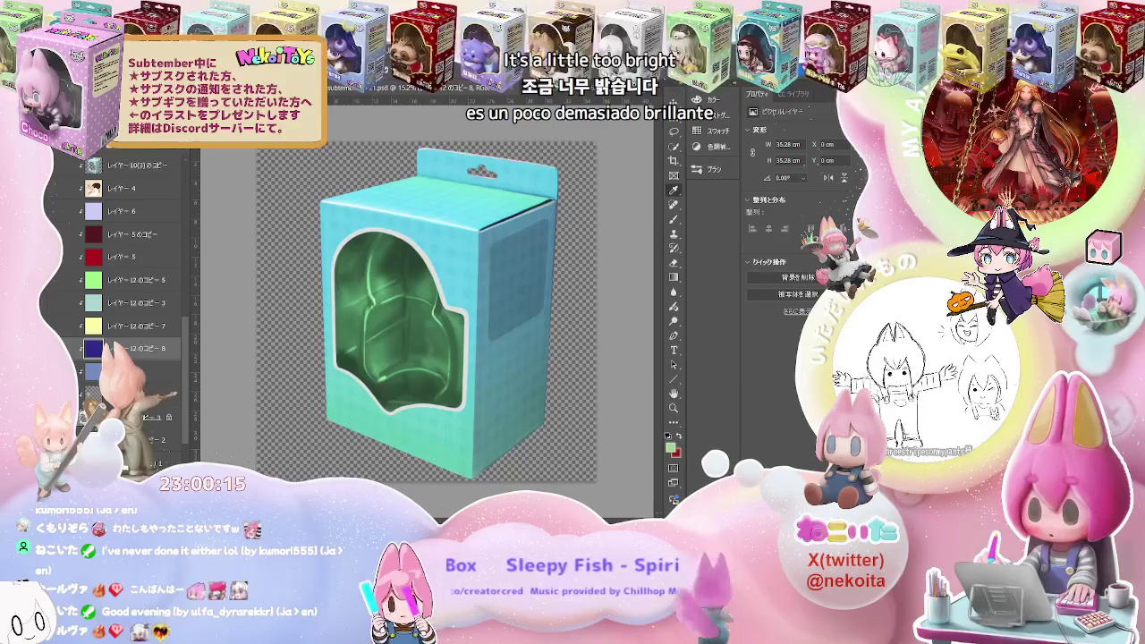
pyautogui.hotkey('ctrl', 'z')
pyautogui.scroll(3, 128, 264)
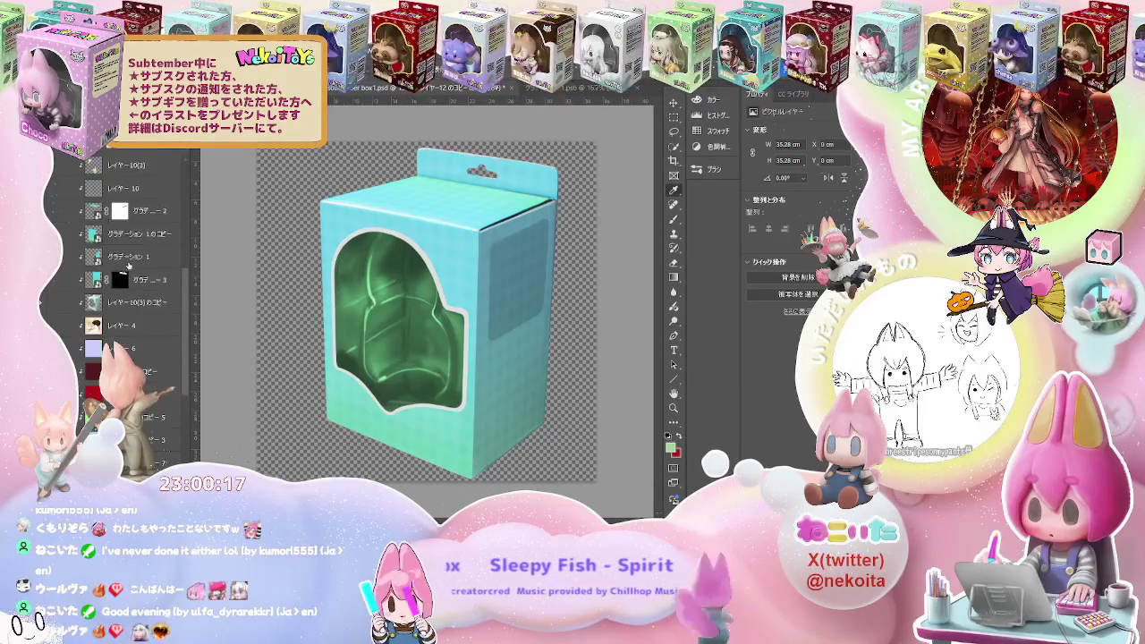
pyautogui.click(131, 305)
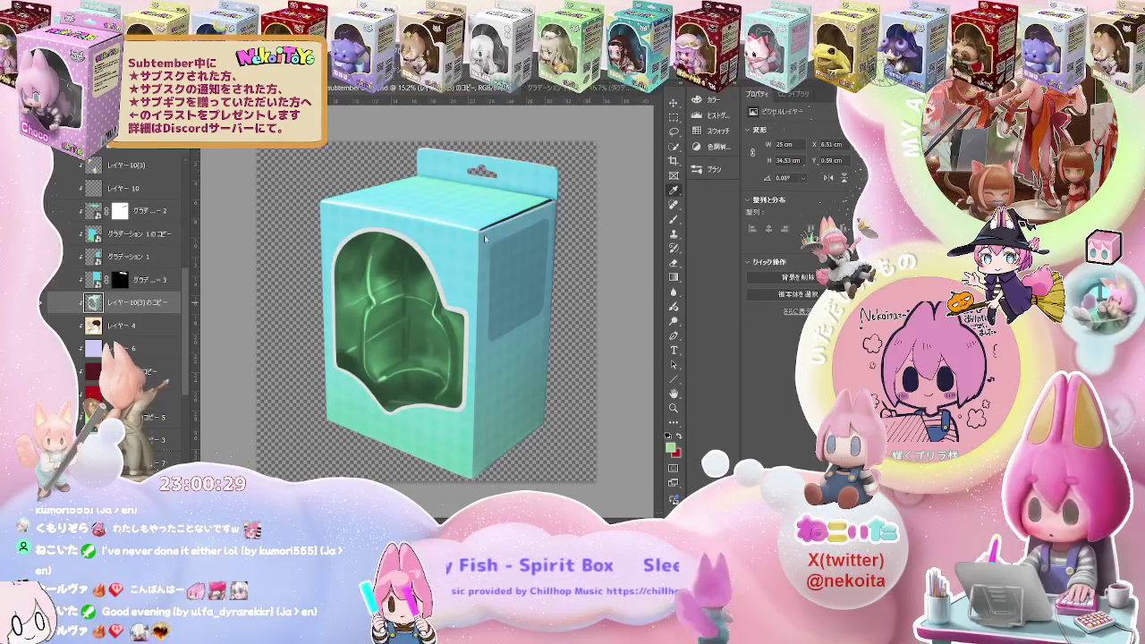
pyautogui.hotkey('ctrl', 'Tab')
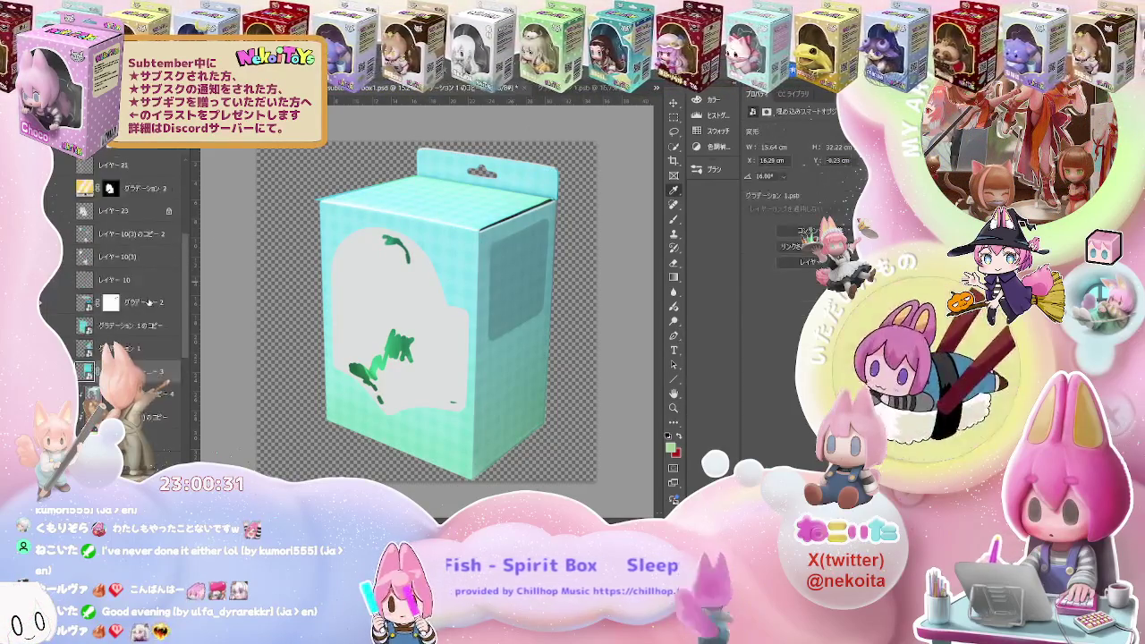
pyautogui.click(146, 307)
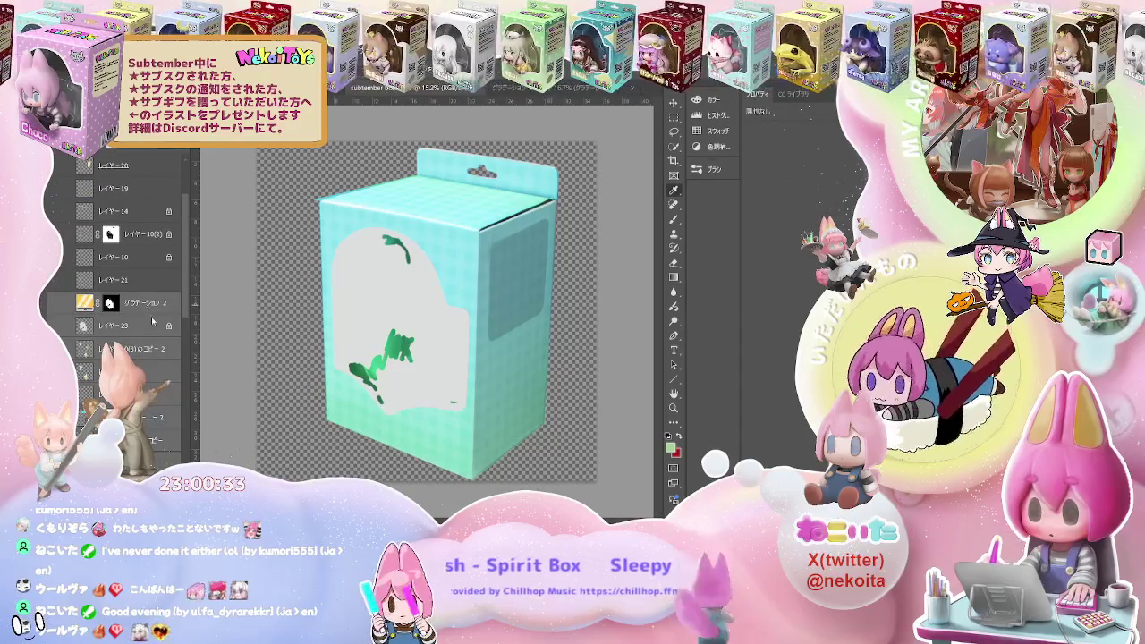
pyautogui.scroll(-5, 172, 435)
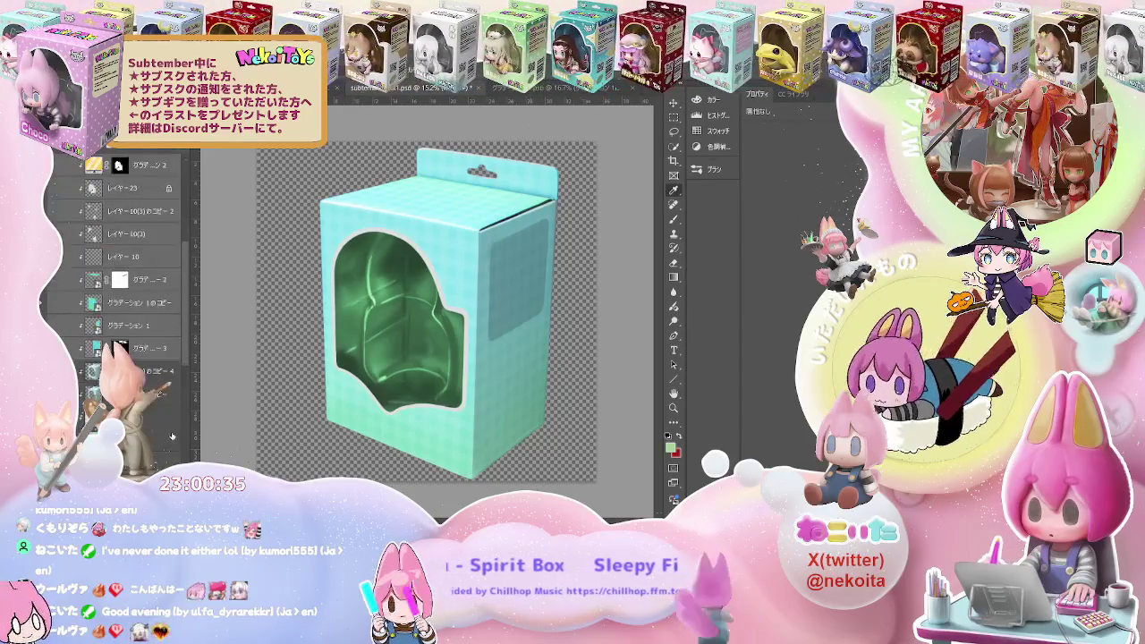
pyautogui.click(148, 370)
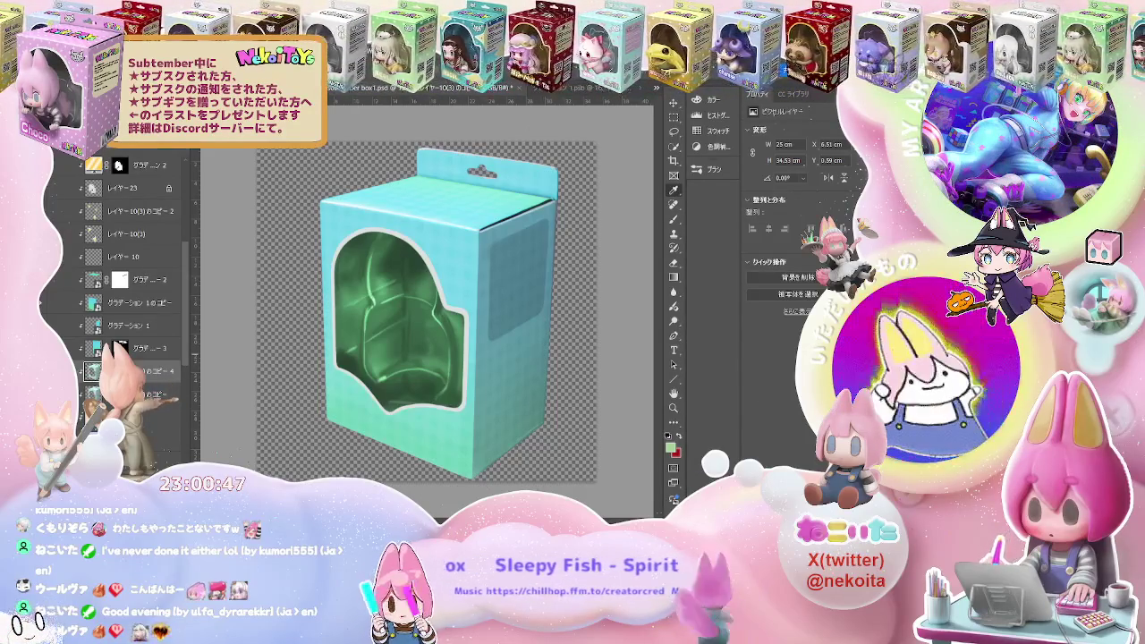
# Step back and forth in History to compare the darker checked box against the brighter version
pyautogui.hotkey('ctrl', 'z')
pyautogui.hotkey('ctrl', 'shift', 'z')
pyautogui.hotkey('ctrl', 'z')
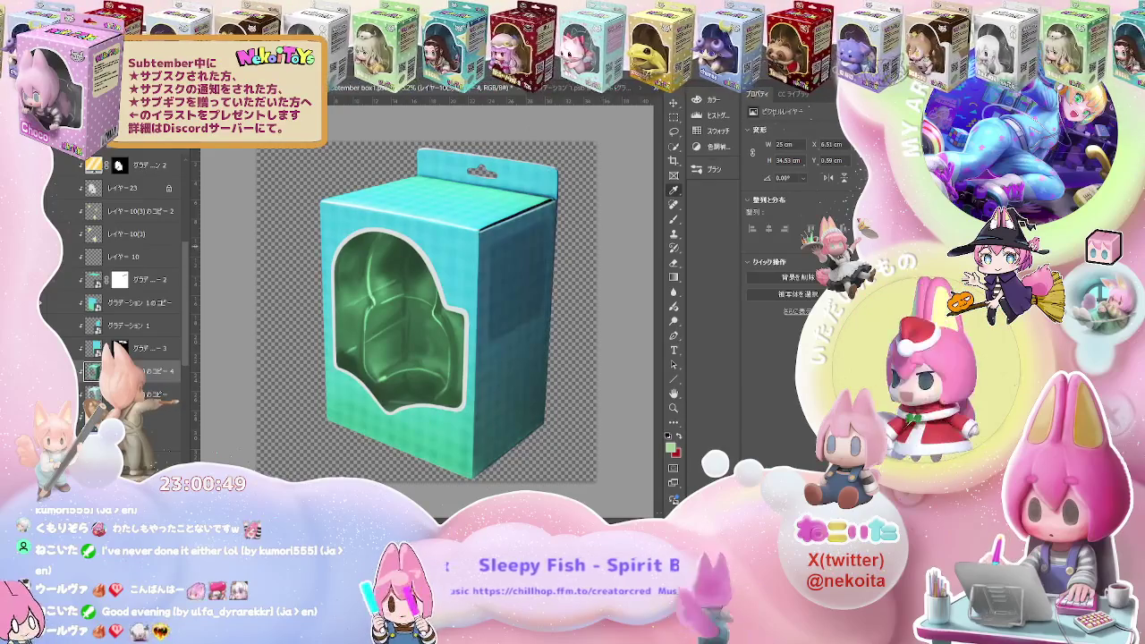
pyautogui.hotkey('ctrl', 'Tab')
pyautogui.hotkey('ctrl', 'Tab')
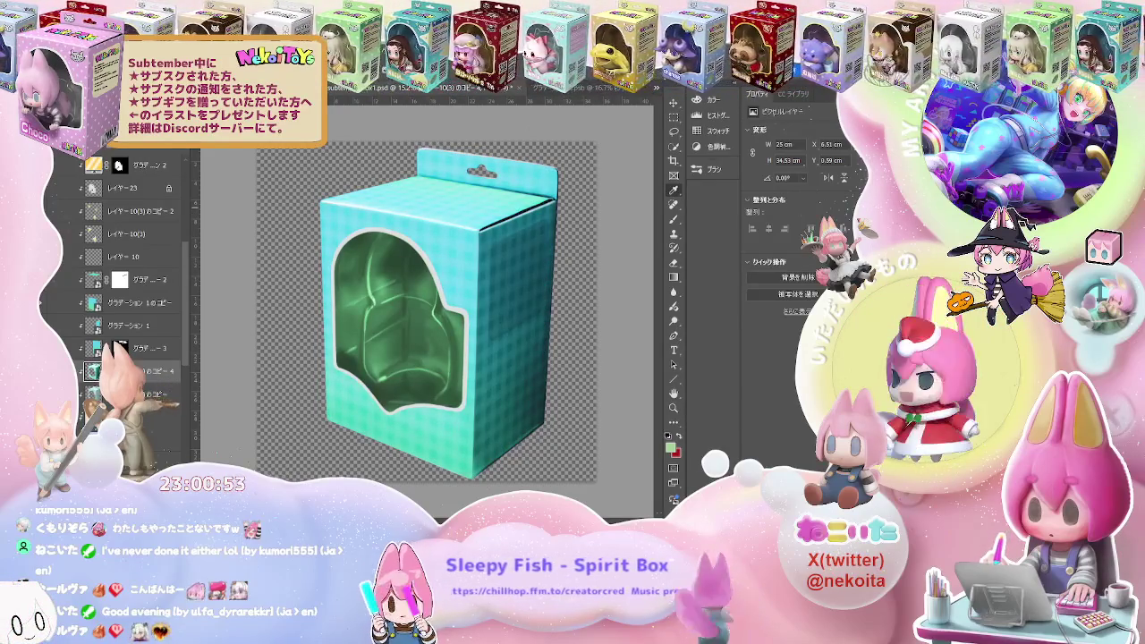
pyautogui.hotkey('ctrl', 'Tab')
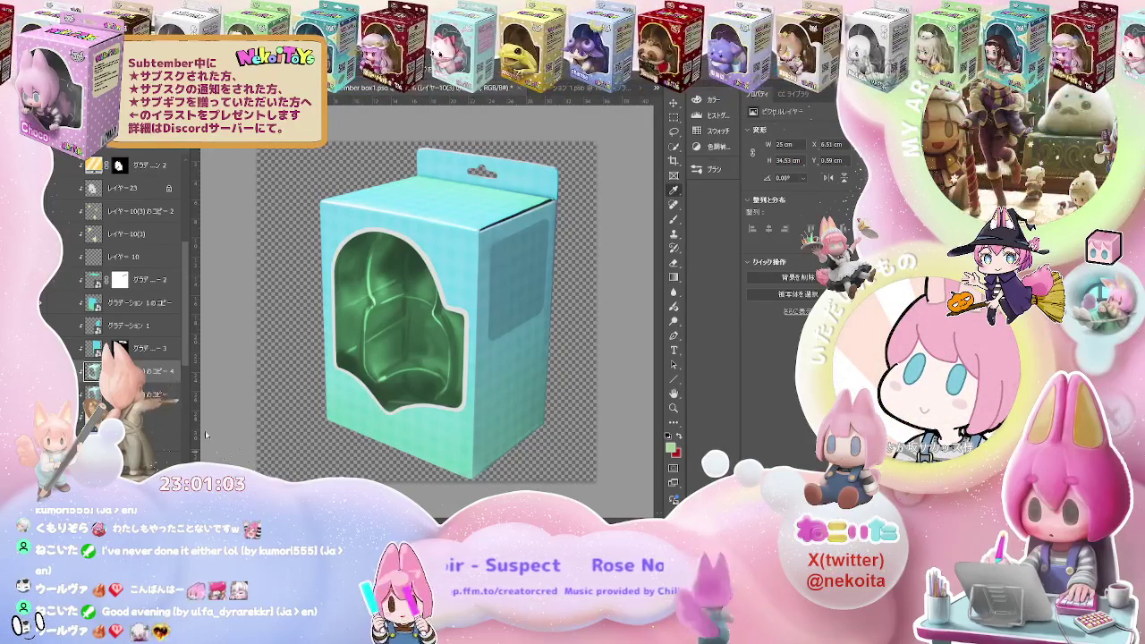
# Bring in the teal gradient toward the bottom and compare pale cyan, strong teal and smoother box versions
pyautogui.click(168, 420)
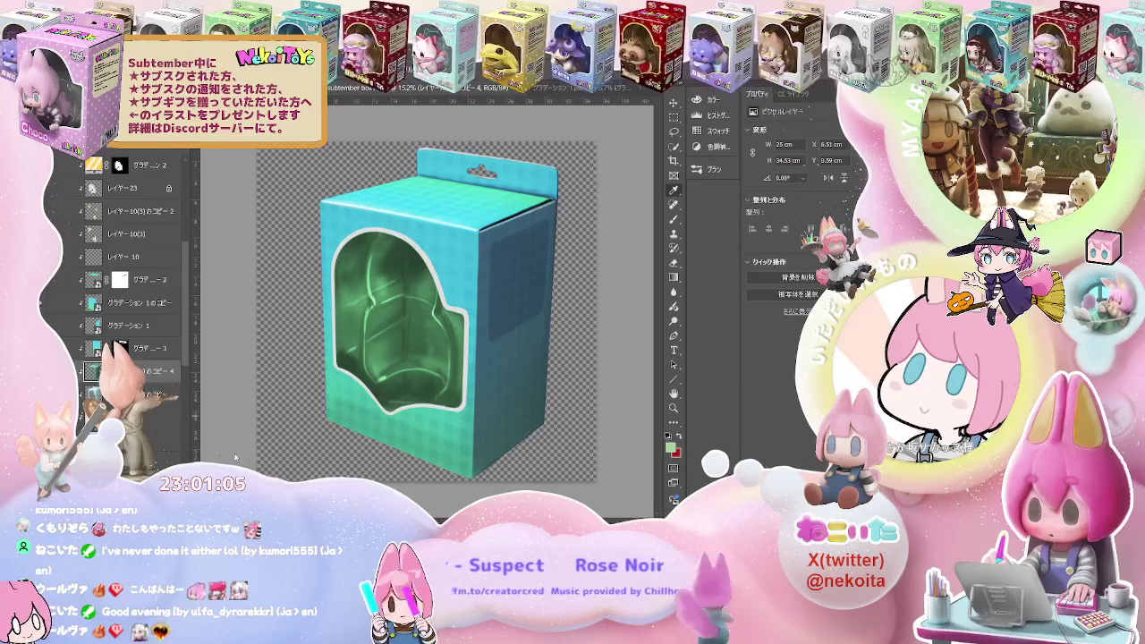
pyautogui.hotkey('ctrl', 'z')
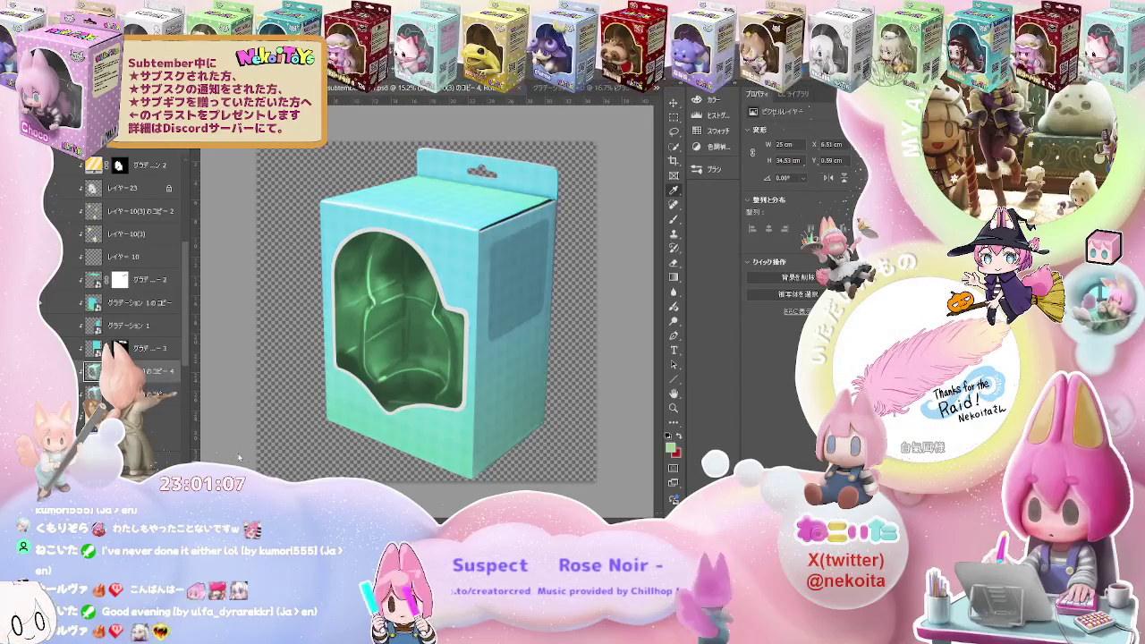
pyautogui.hotkey('ctrl', 'z')
pyautogui.hotkey('ctrl', 'z')
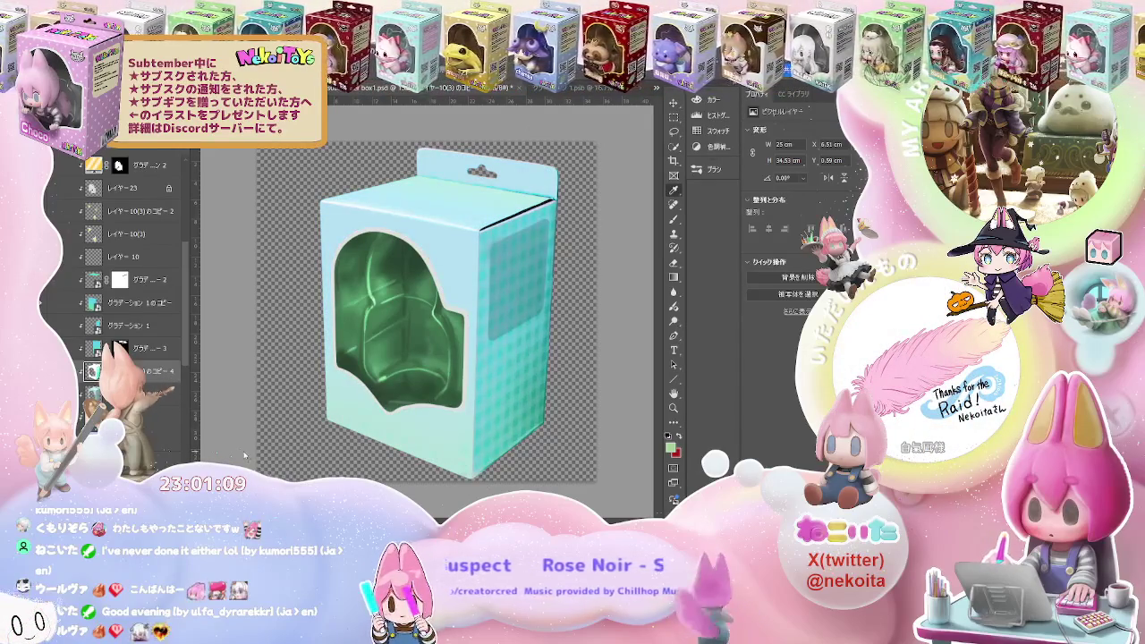
pyautogui.hotkey('ctrl', 'z')
pyautogui.hotkey('ctrl', 'z')
pyautogui.hotkey('ctrl', 'z')
pyautogui.hotkey('ctrl', 'z')
pyautogui.hotkey('ctrl', 'z')
pyautogui.hotkey('ctrl', 'z')
pyautogui.hotkey('ctrl', 'z')
pyautogui.hotkey('ctrl', 'z')
pyautogui.hotkey('ctrl', 'z')
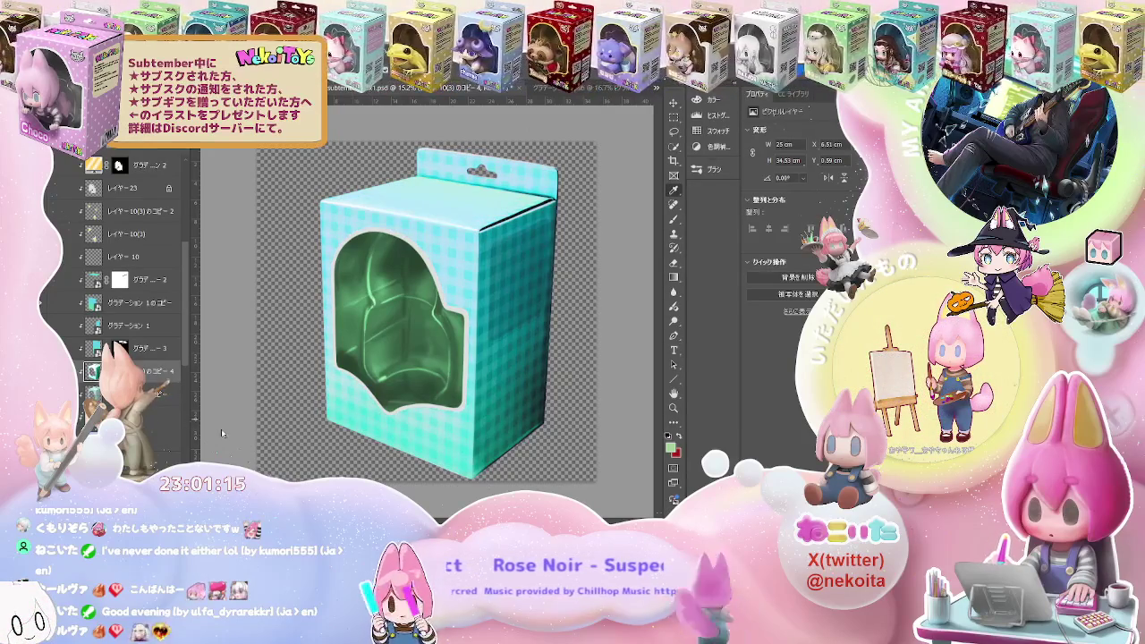
pyautogui.hotkey('ctrl', 'z')
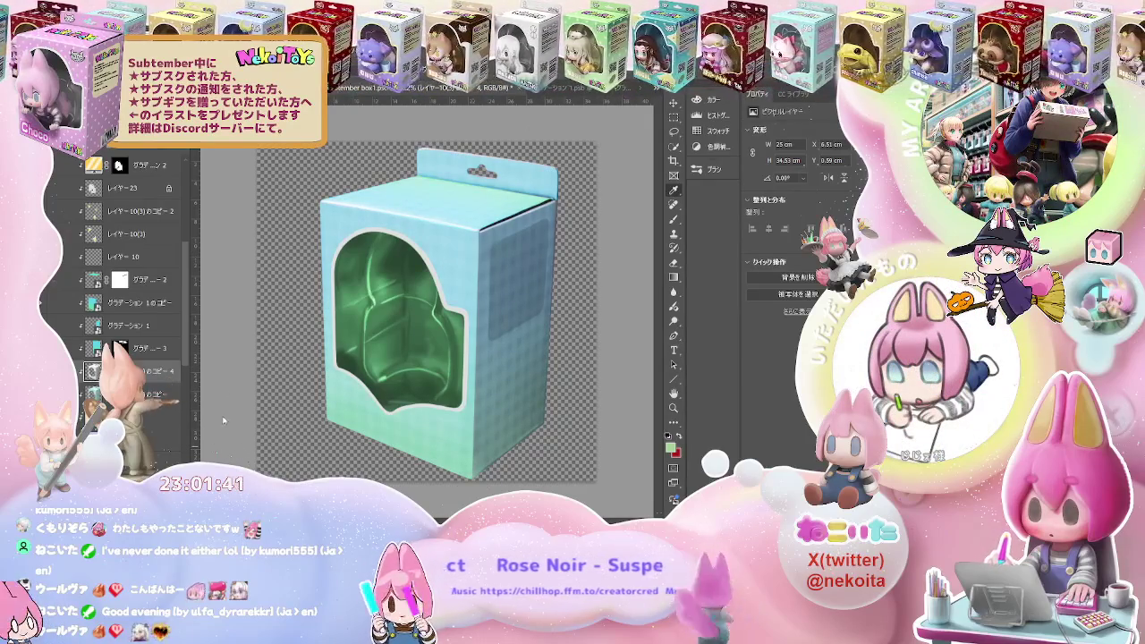
pyautogui.hotkey('ctrl', 'z')
pyautogui.hotkey('ctrl', 'shift', 'z')
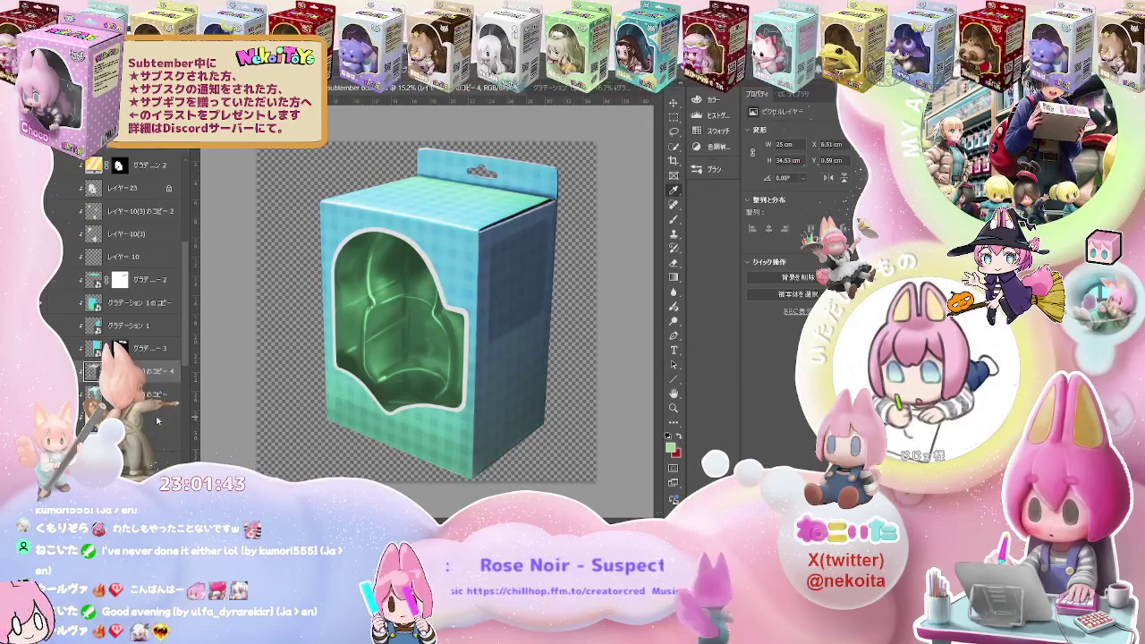
pyautogui.hotkey('ctrl', 'z')
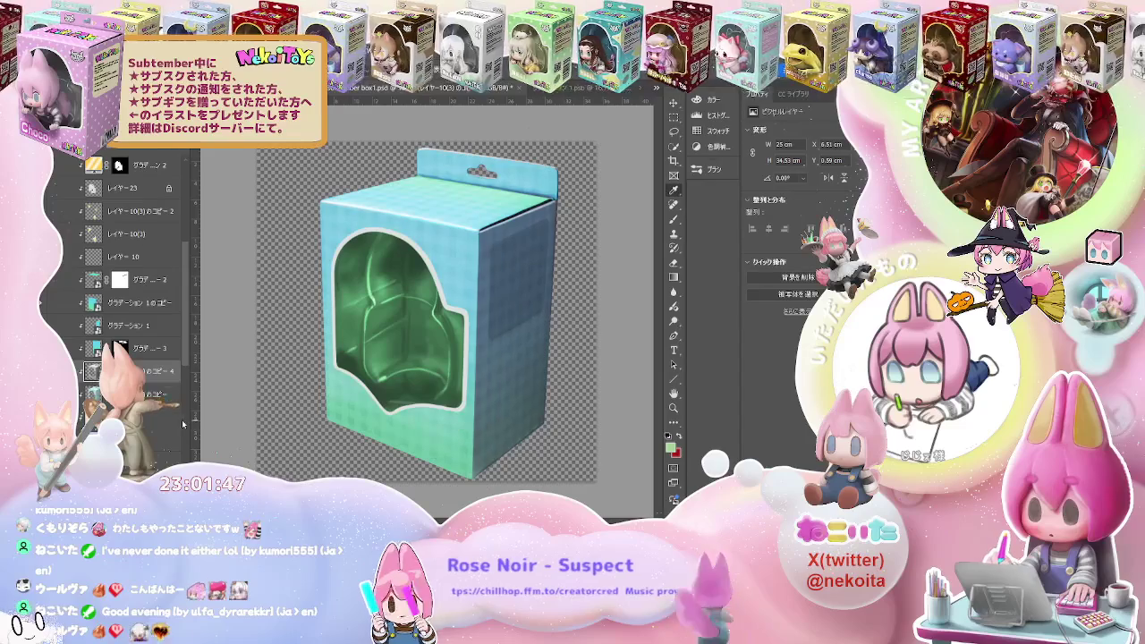
pyautogui.hotkey('ctrl', 'z')
pyautogui.hotkey('ctrl', 'z')
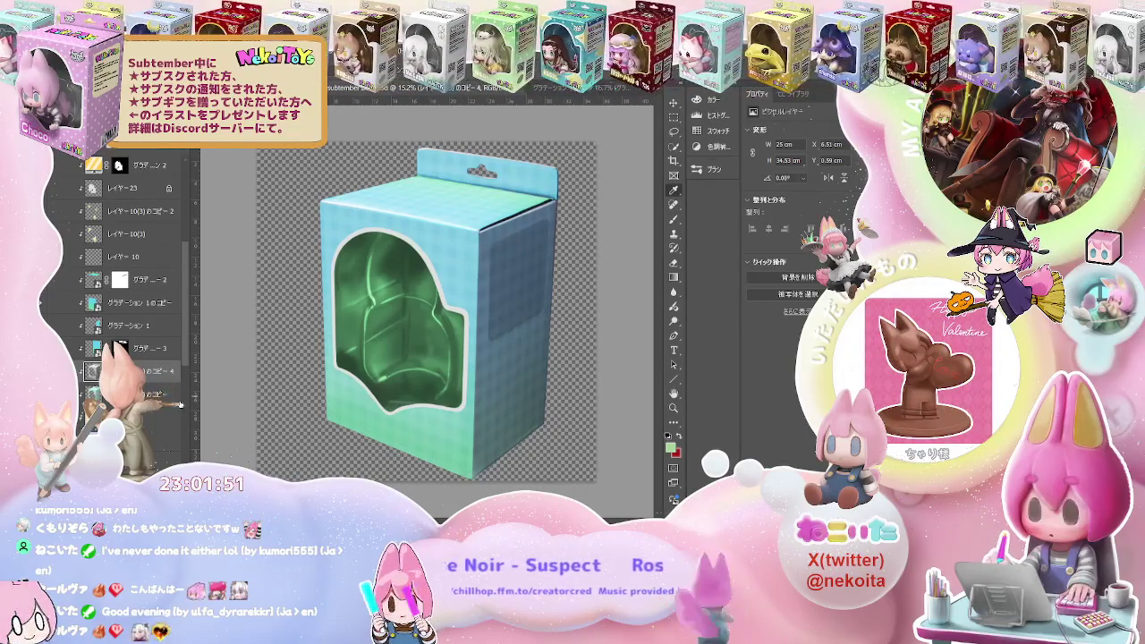
# Select the グラデーション 3 gradient layer in the Layers panel
pyautogui.scroll(-2, 116, 354)
pyautogui.scroll(-3, 116, 354)
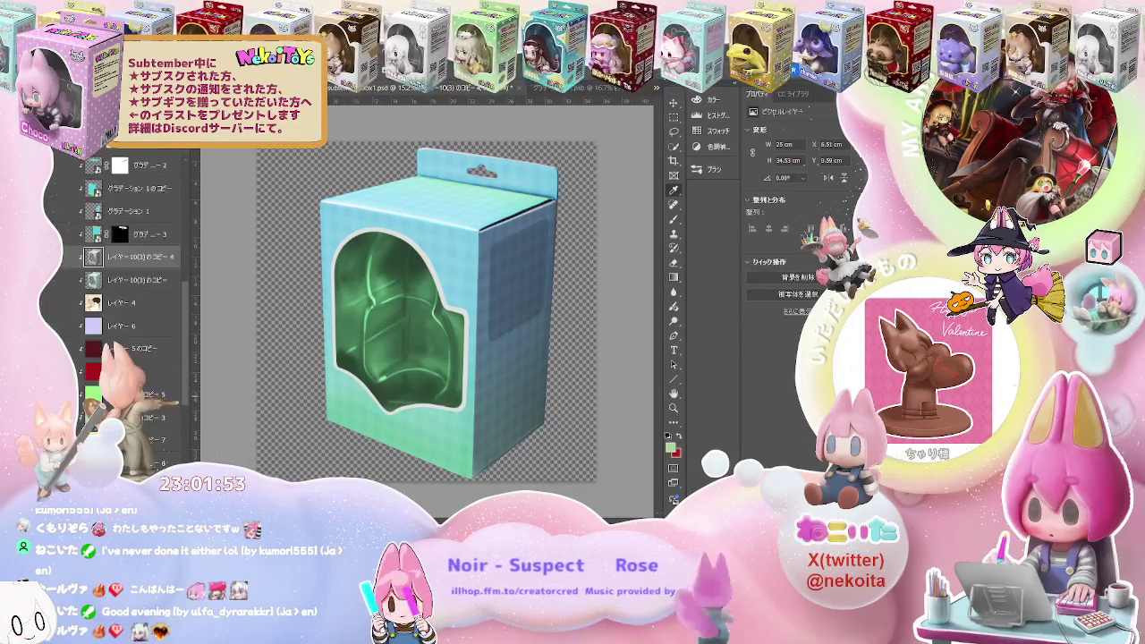
pyautogui.scroll(-3, 112, 350)
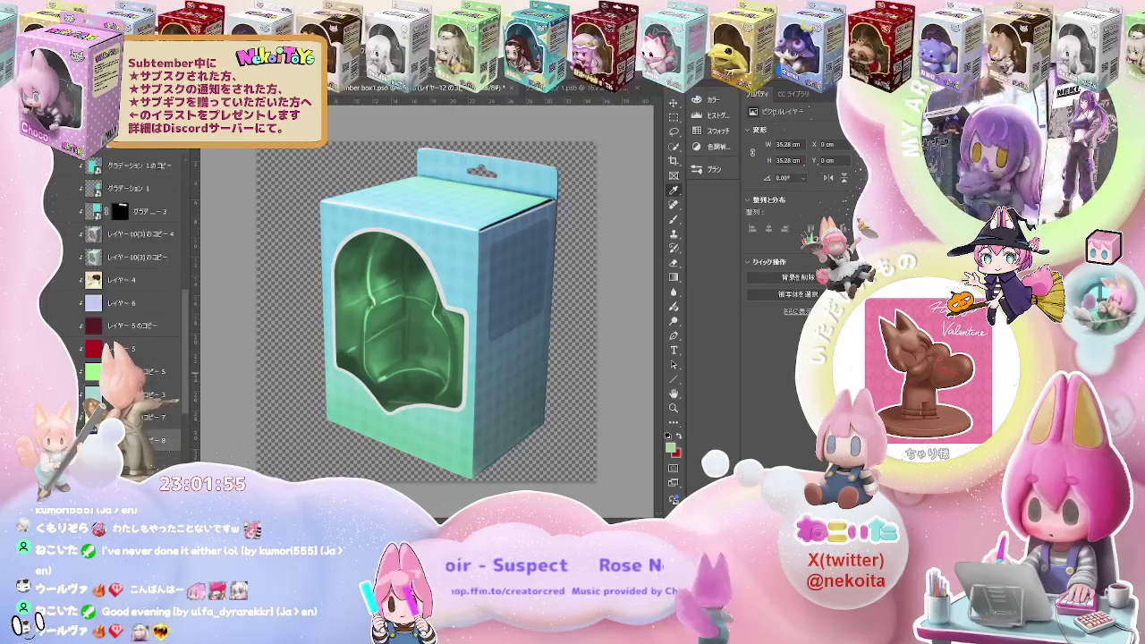
pyautogui.scroll(3, 116, 353)
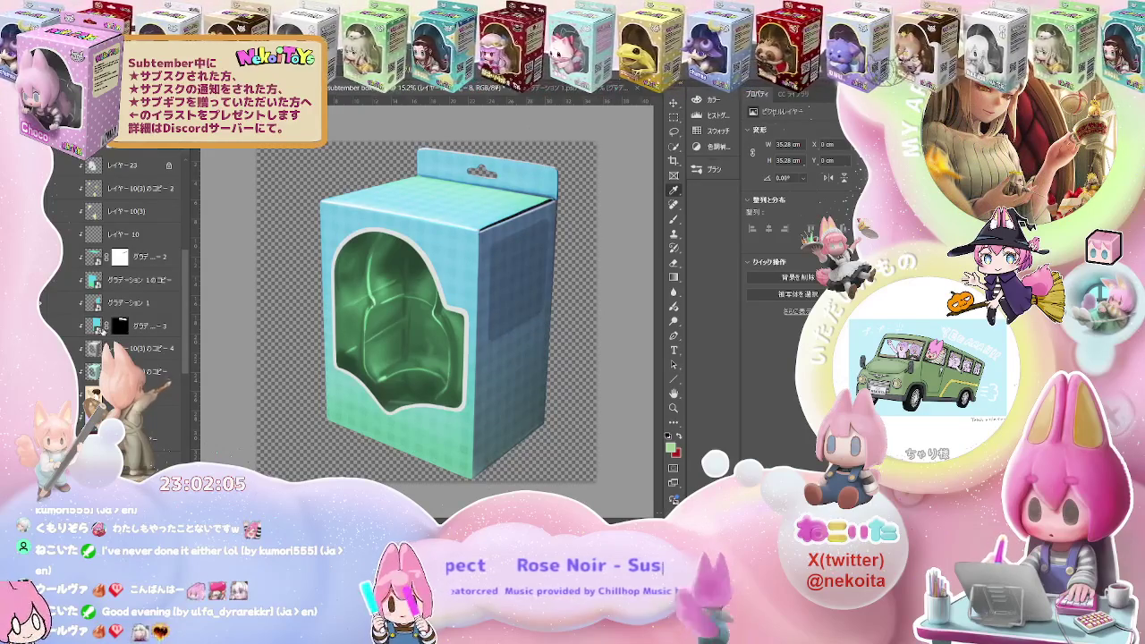
pyautogui.click(144, 327)
# Open the グラデーション 3 smart object and add a Brightness/Contrast adjustment with lowered contrast
pyautogui.doubleClick(93, 326)
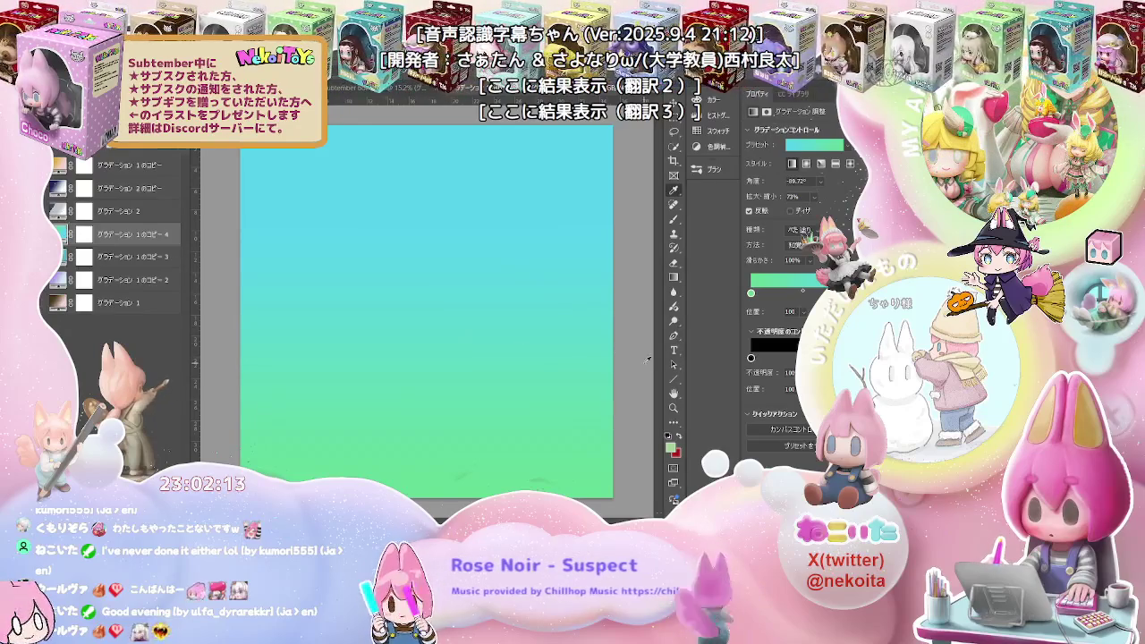
pyautogui.click(117, 168)
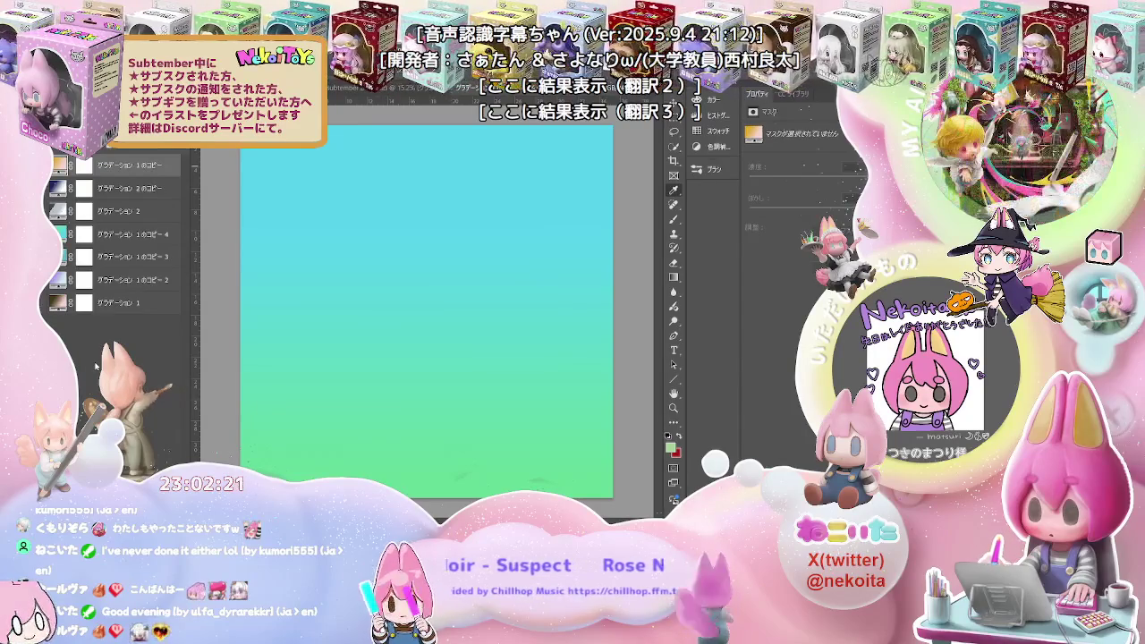
pyautogui.press('F2')
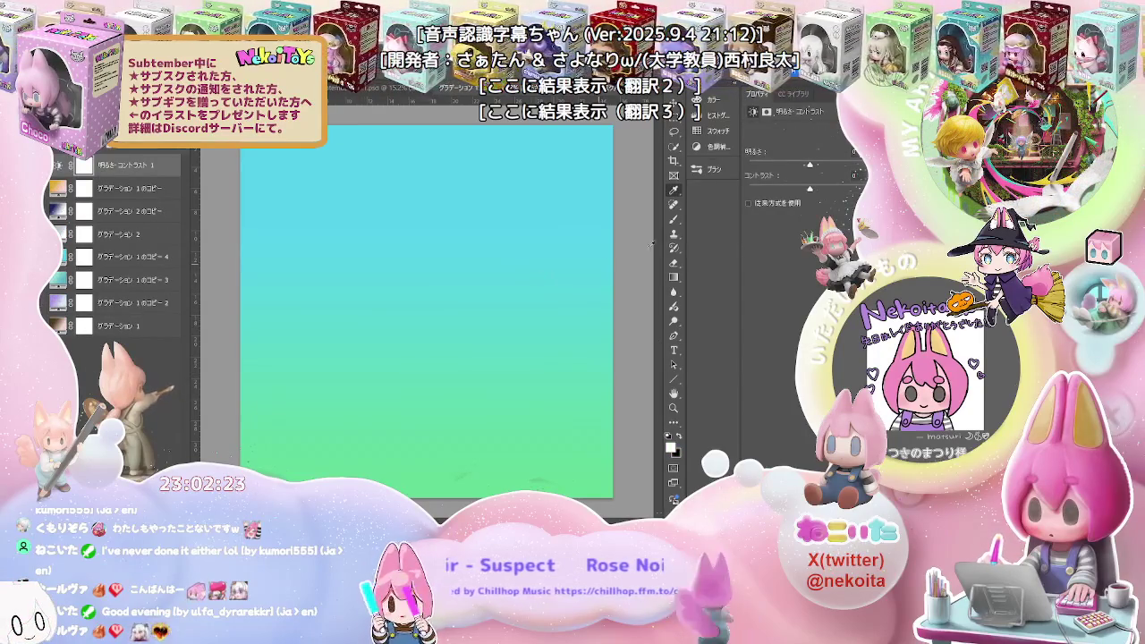
pyautogui.moveTo(810, 164); pyautogui.dragTo(798, 169)
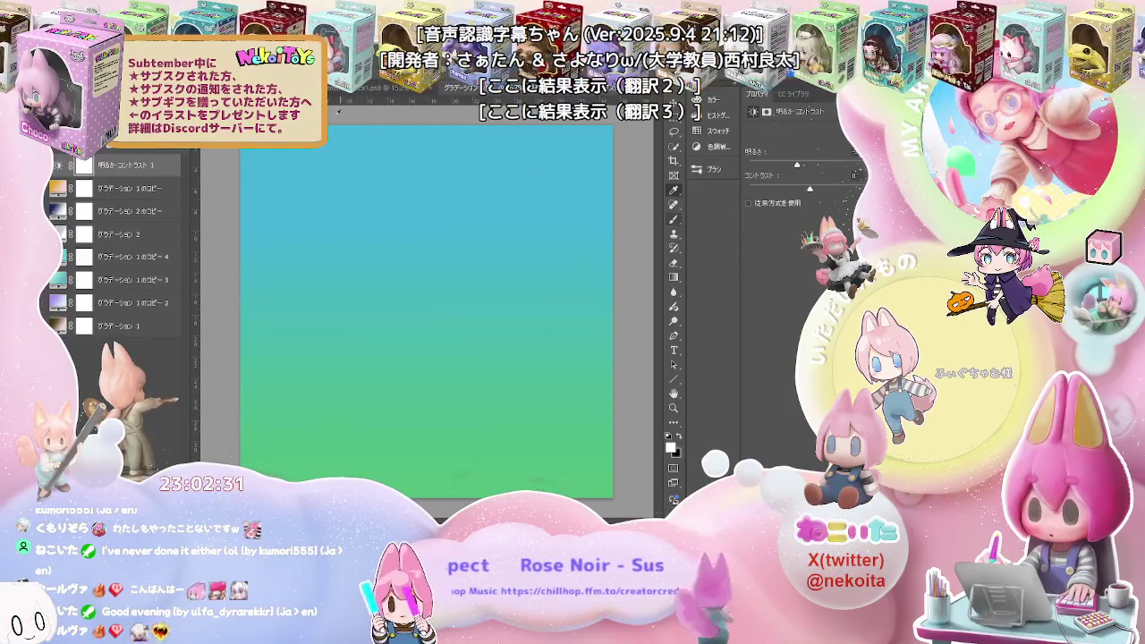
# Compare the deeper blue box1.psd render against the finished NekoiToys figure box
pyautogui.click(350, 89)
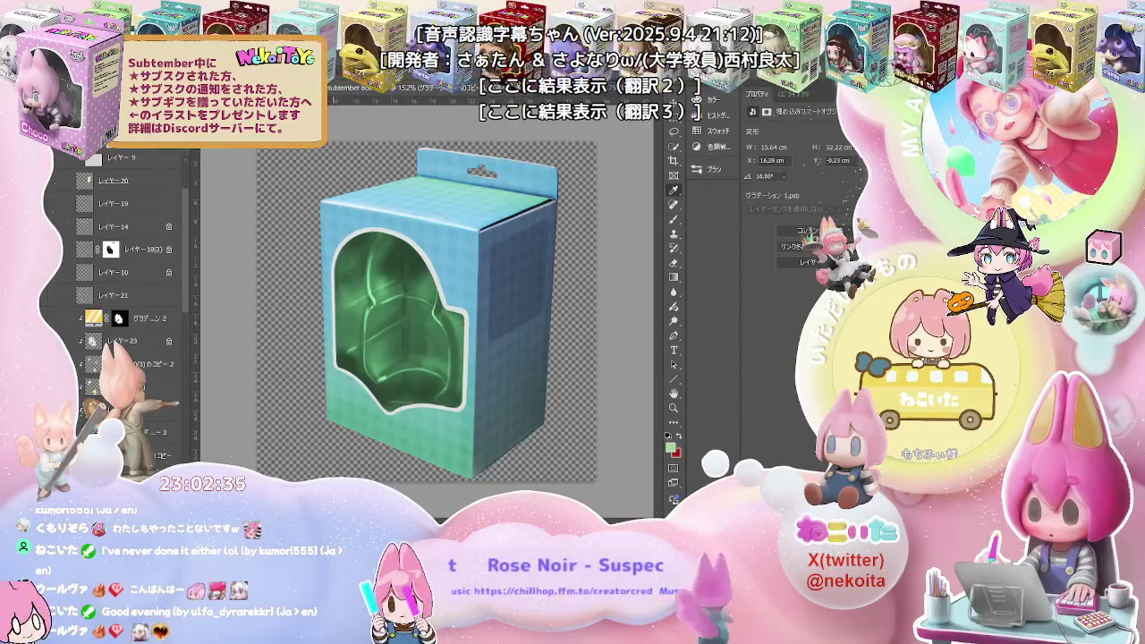
pyautogui.hotkey('ctrl', 'Tab')
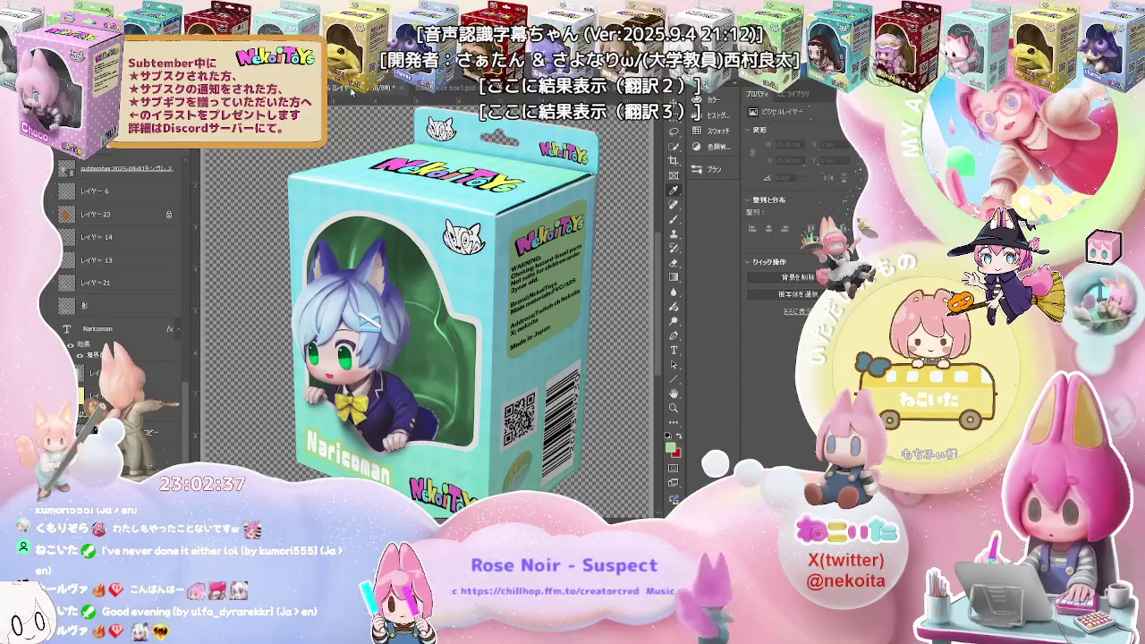
pyautogui.click(448, 89)
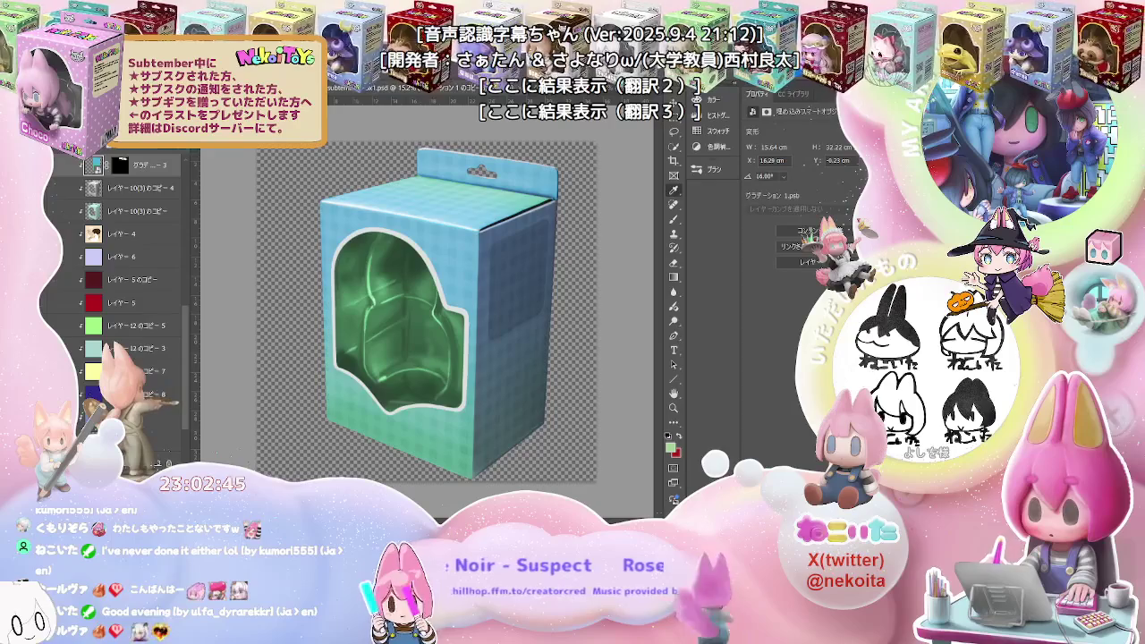
pyautogui.hotkey('ctrl', 'Tab')
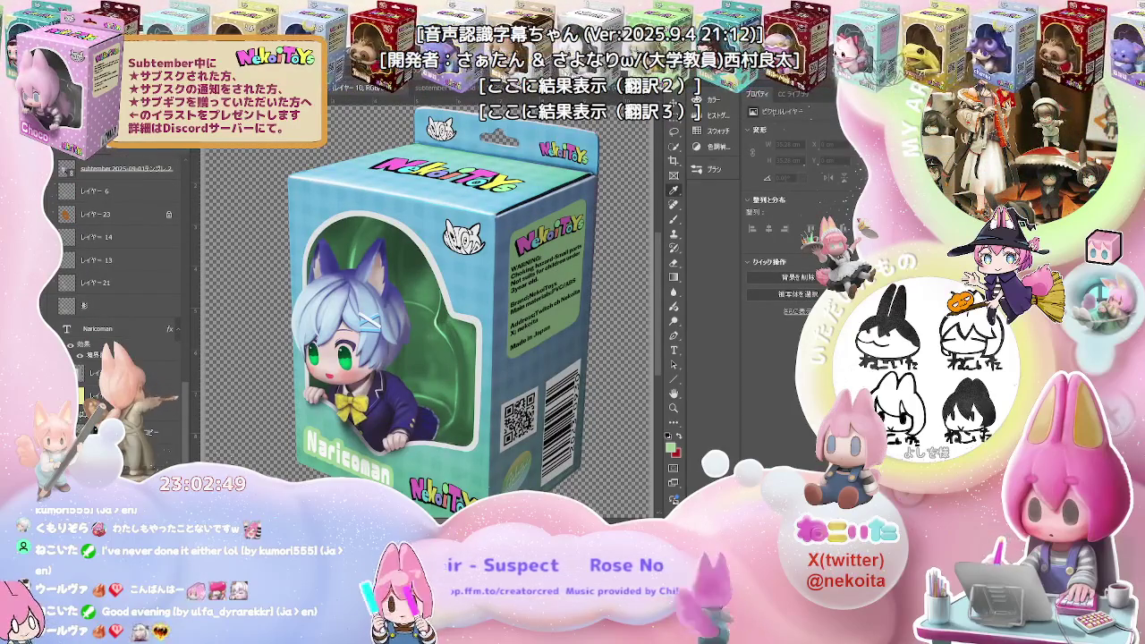
pyautogui.hotkey('ctrl', 'Tab')
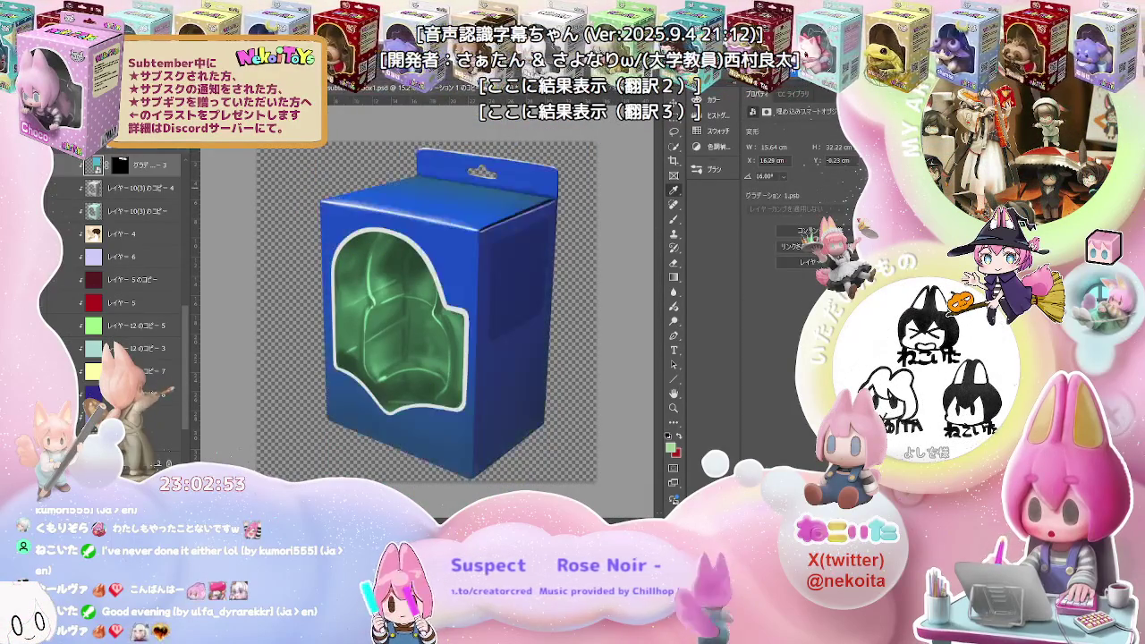
# Select the bottom layer and flip between documents comparing the light cyan and blue box colours
pyautogui.scroll(2, 129, 210)
pyautogui.scroll(3, 148, 219)
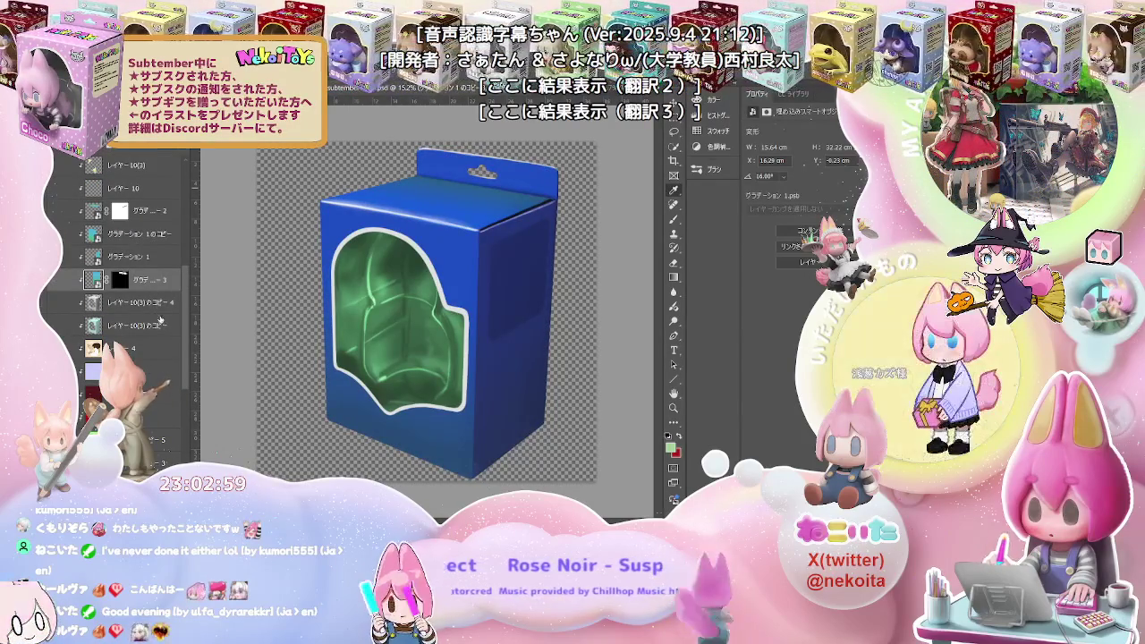
pyautogui.scroll(-3, 161, 326)
pyautogui.click(148, 440)
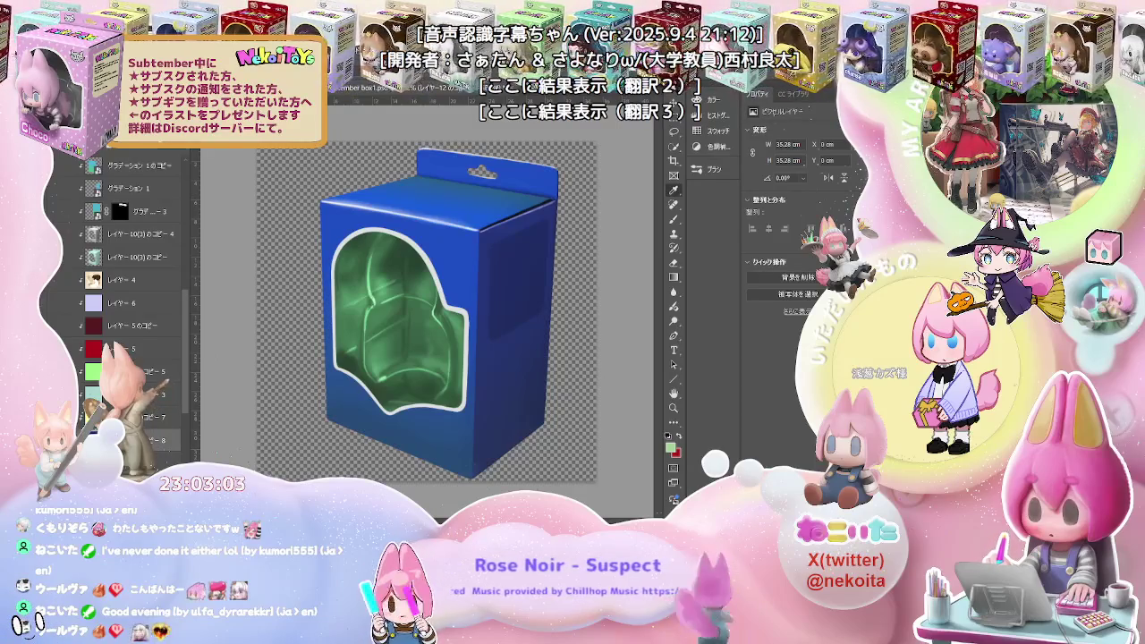
pyautogui.hotkey('ctrl', 'Tab')
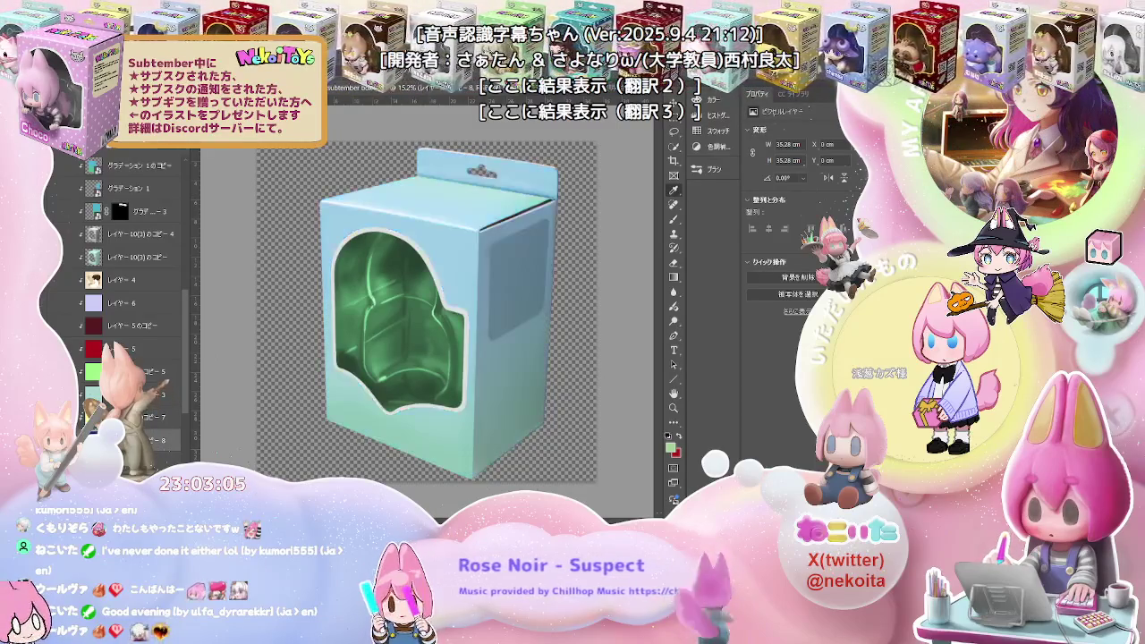
pyautogui.hotkey('ctrl', 'Tab')
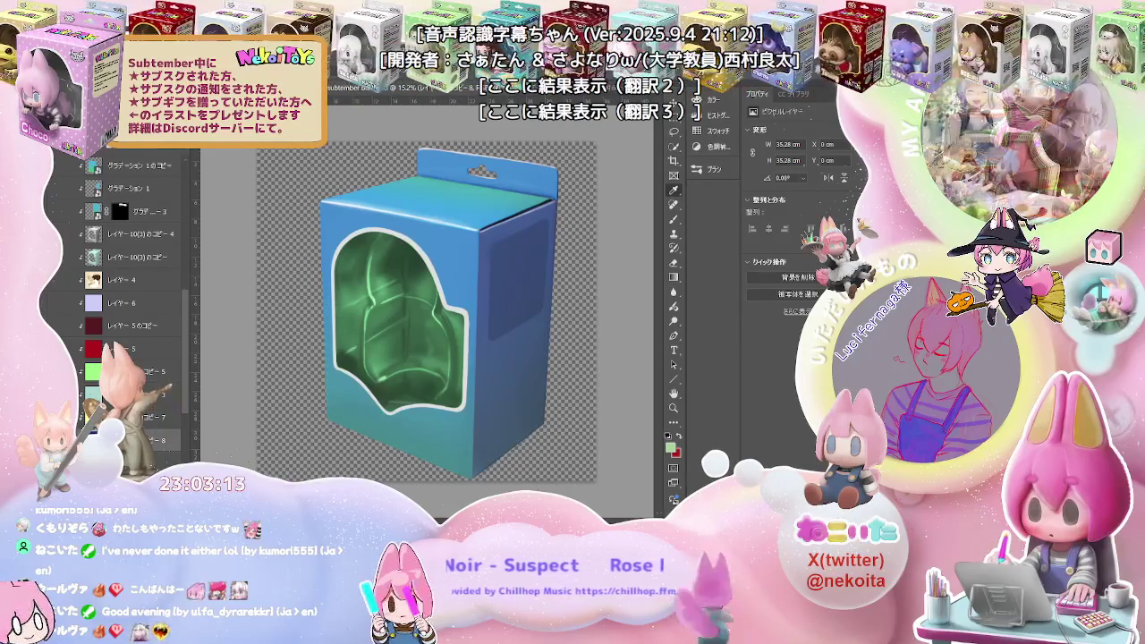
pyautogui.hotkey('ctrl', 'Tab')
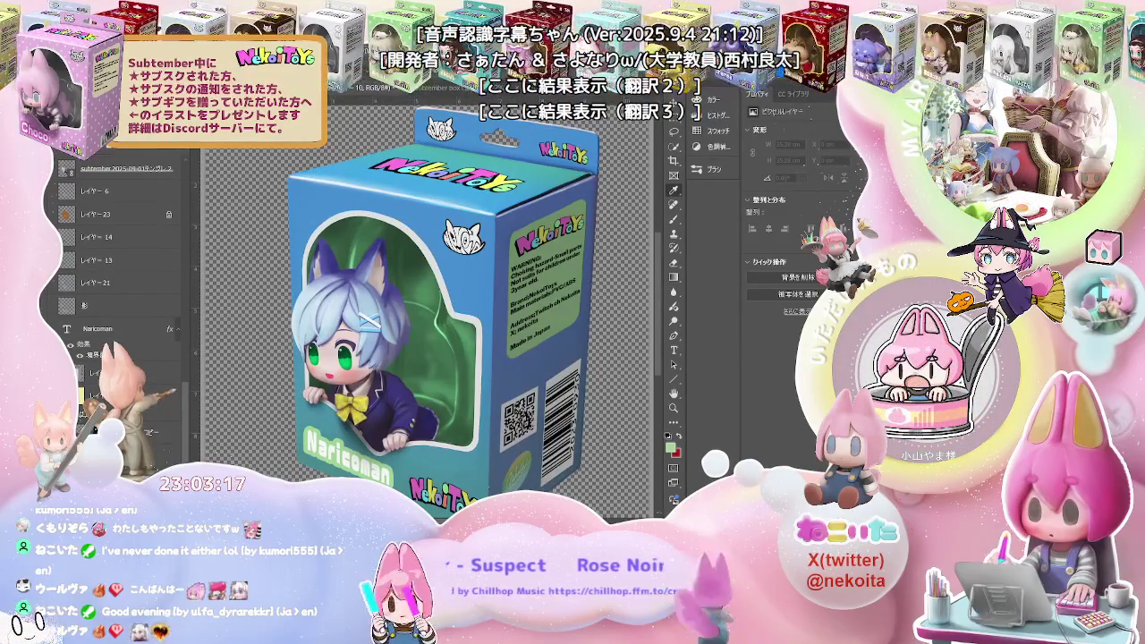
pyautogui.hotkey('ctrl', 'Tab')
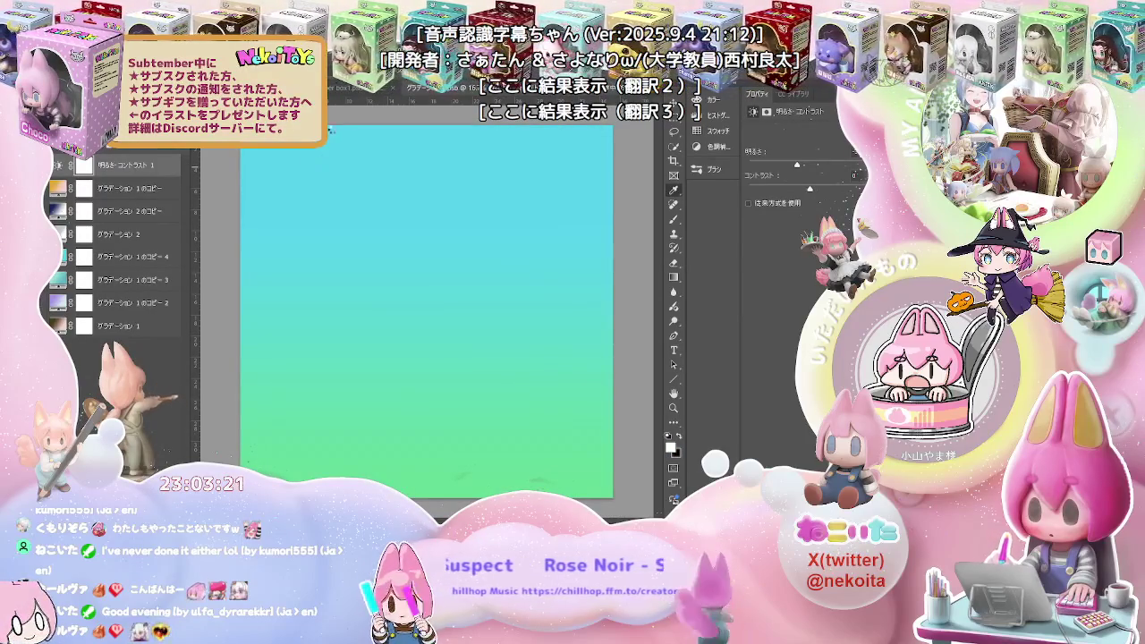
# Flip between the box1.psd render and the printed NekoiToys box, ending on the blank box document
pyautogui.click(339, 93)
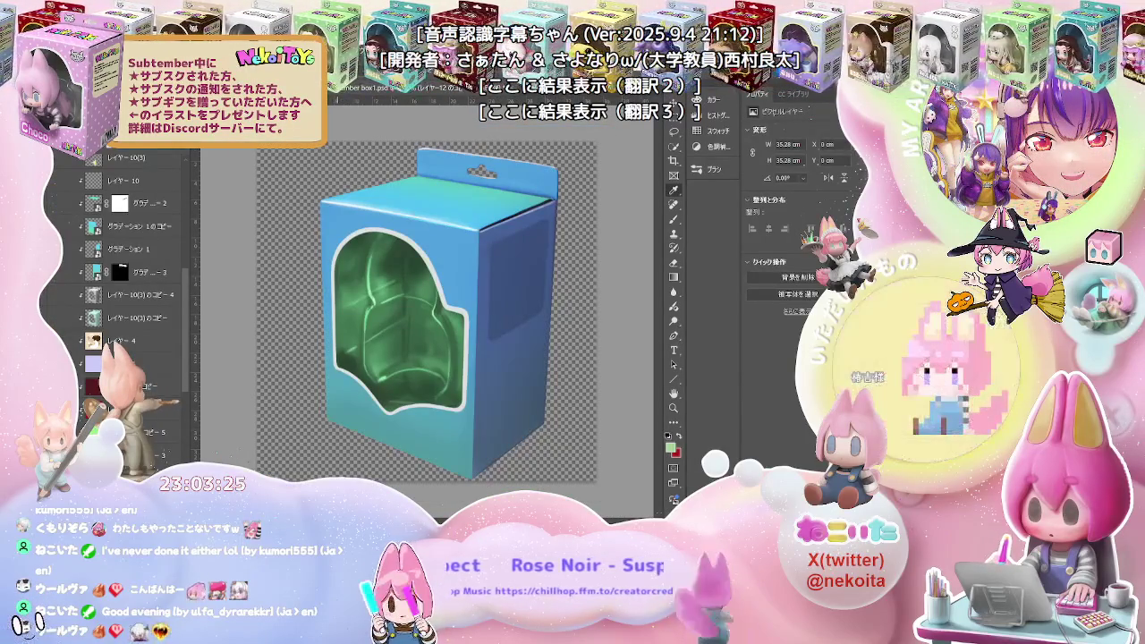
pyautogui.hotkey('ctrl', 'Tab')
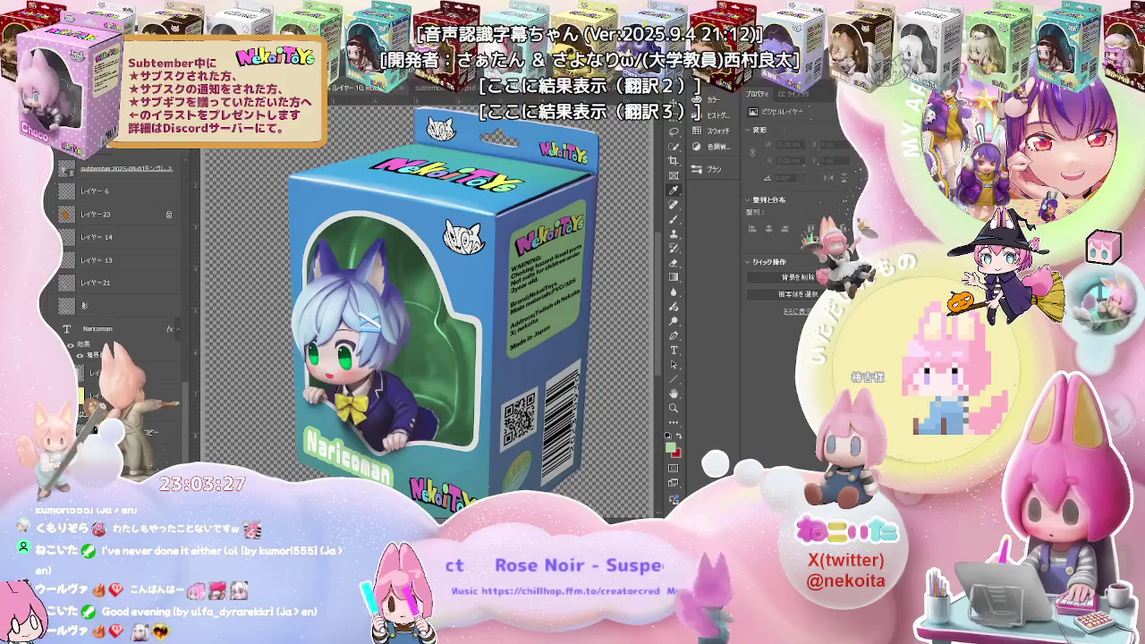
pyautogui.click(435, 98)
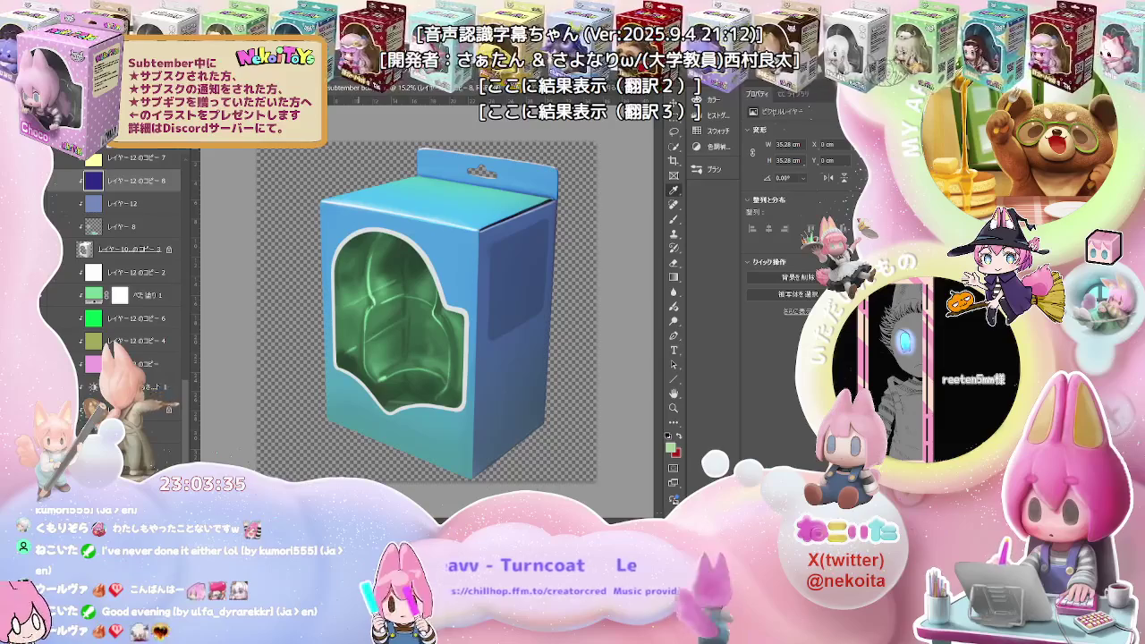
pyautogui.hotkey('ctrl', 'Tab')
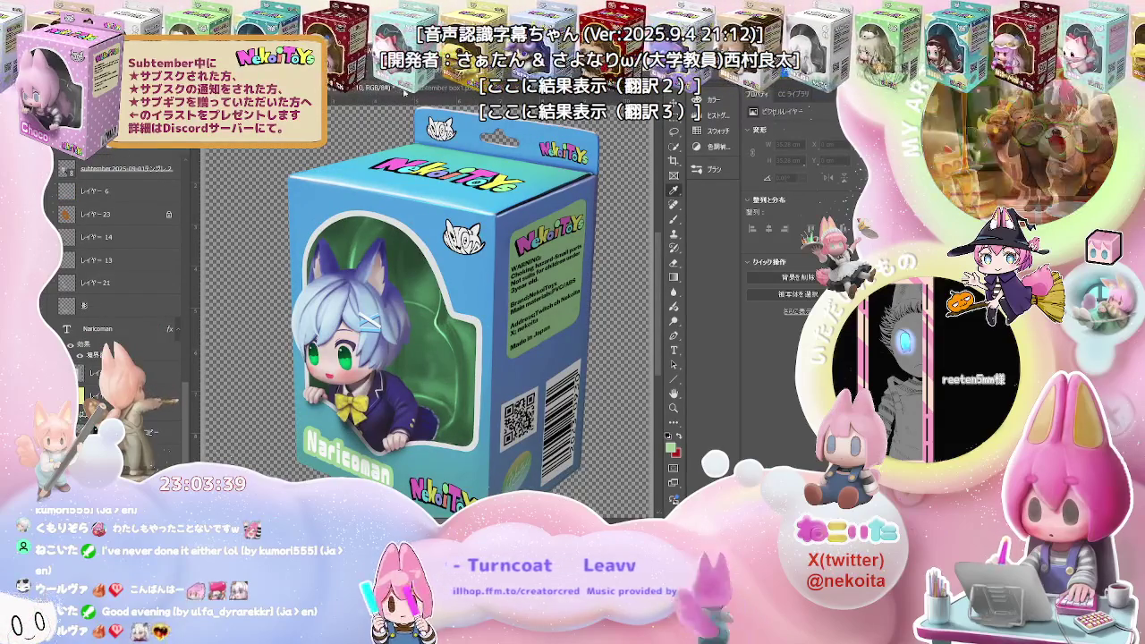
pyautogui.click(422, 93)
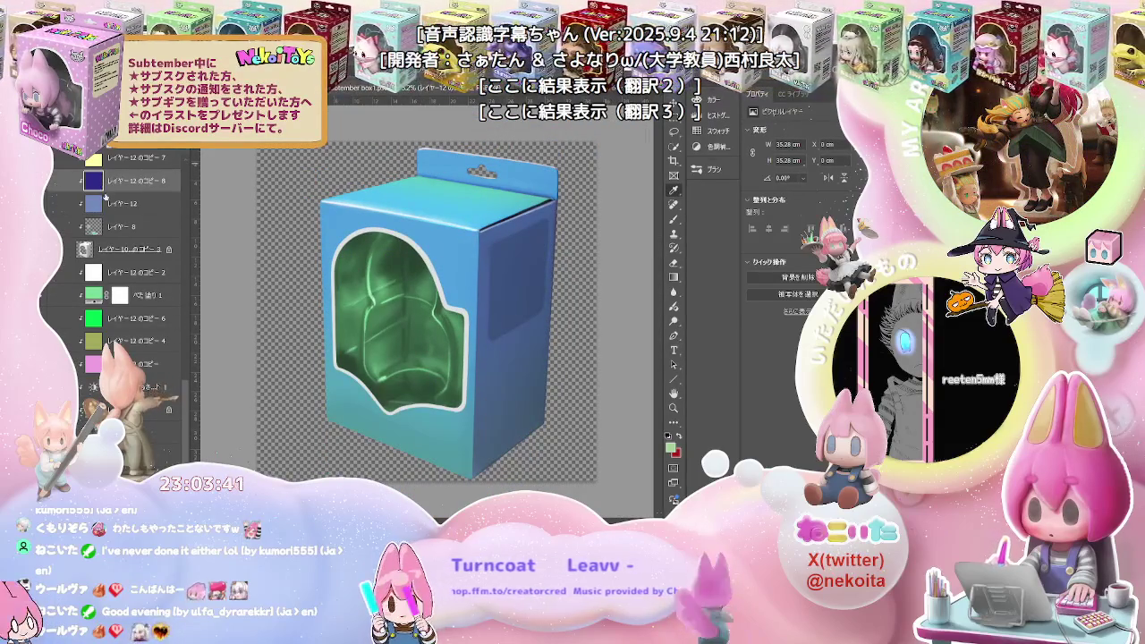
# Toggle gradient layer visibility to compare a deeper blue box against the lighter gradient
pyautogui.scroll(3, 132, 288)
pyautogui.scroll(3, 134, 300)
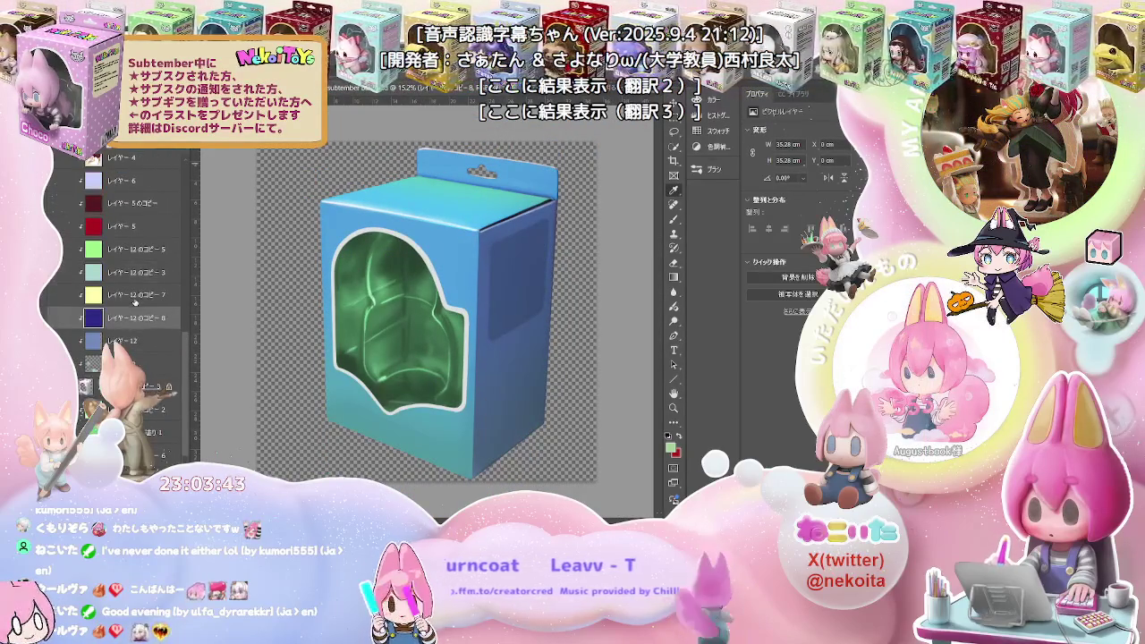
pyautogui.scroll(-1, 134, 302)
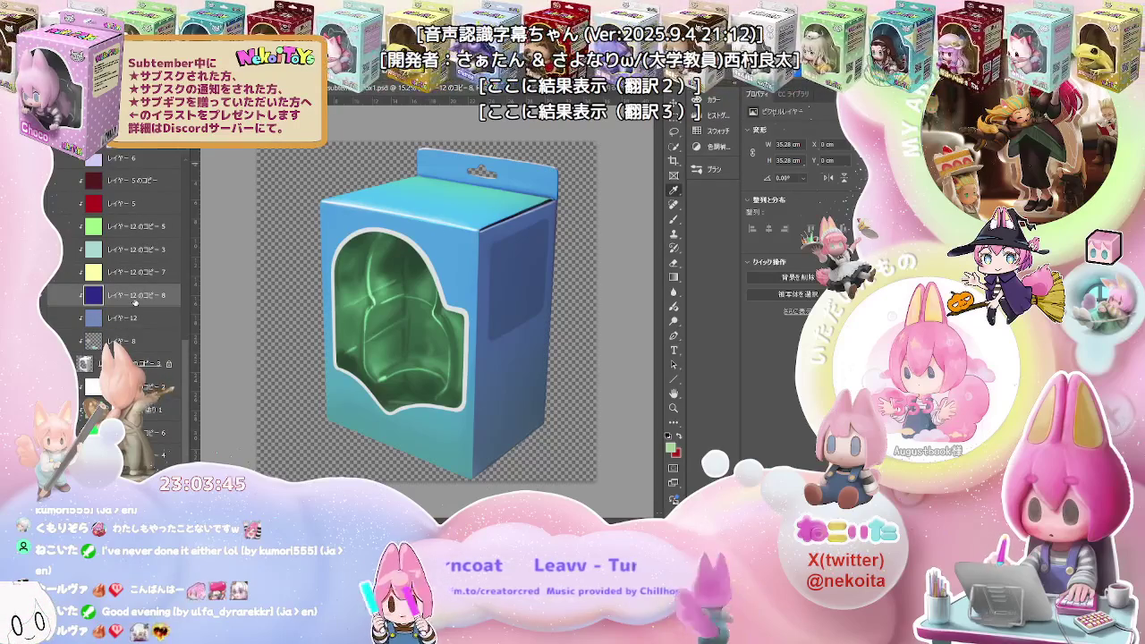
pyautogui.scroll(4, 134, 304)
pyautogui.scroll(3, 134, 306)
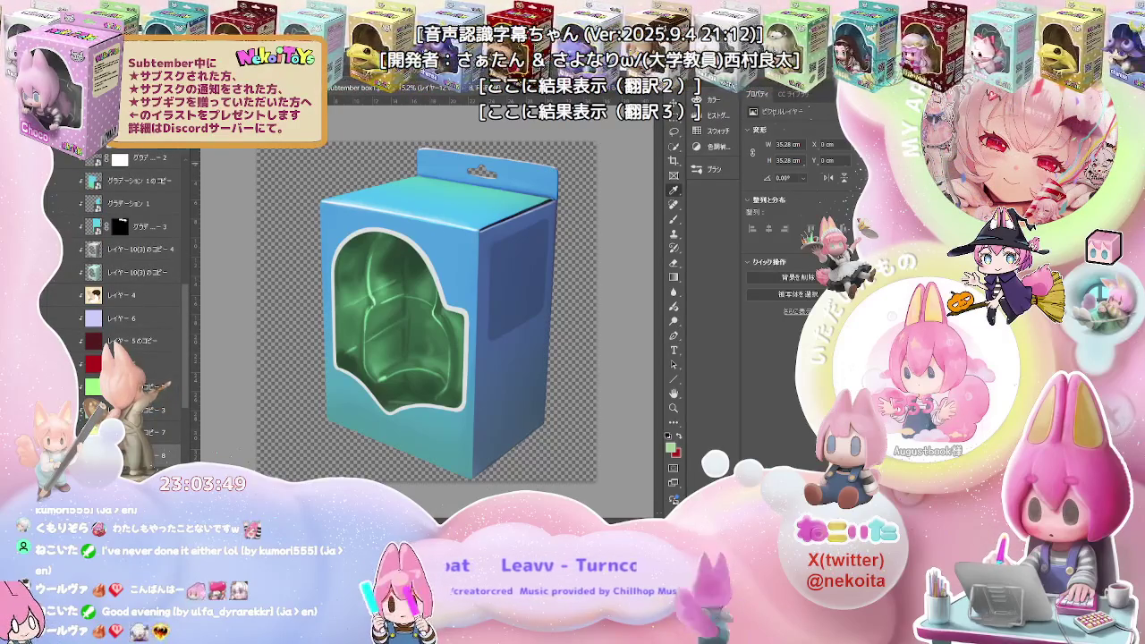
pyautogui.click(80, 386)
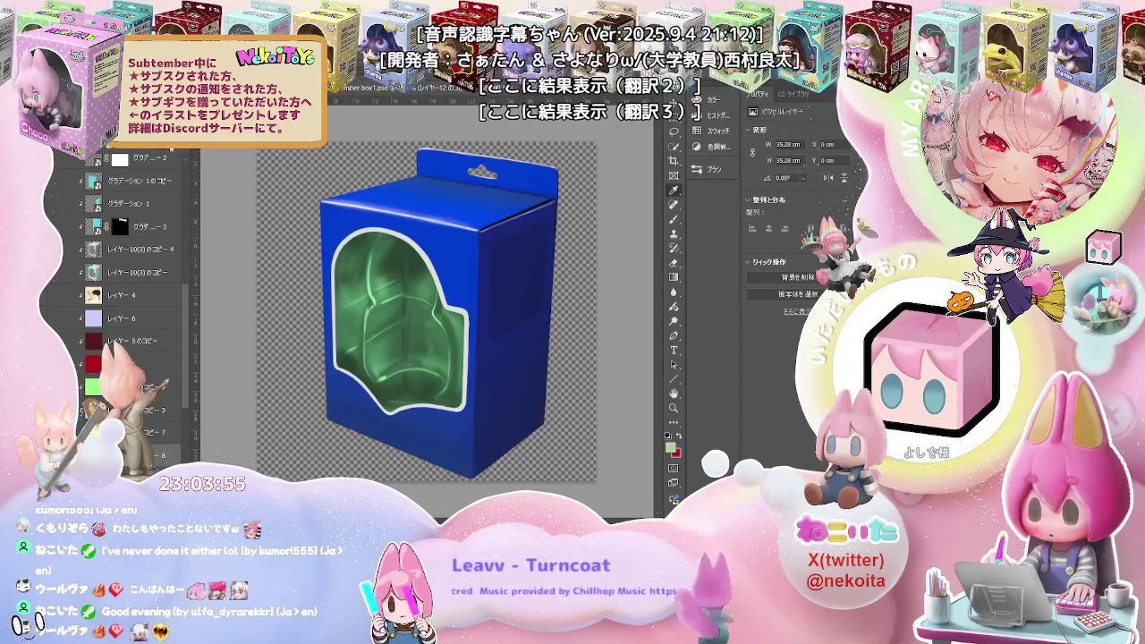
pyautogui.click(172, 153)
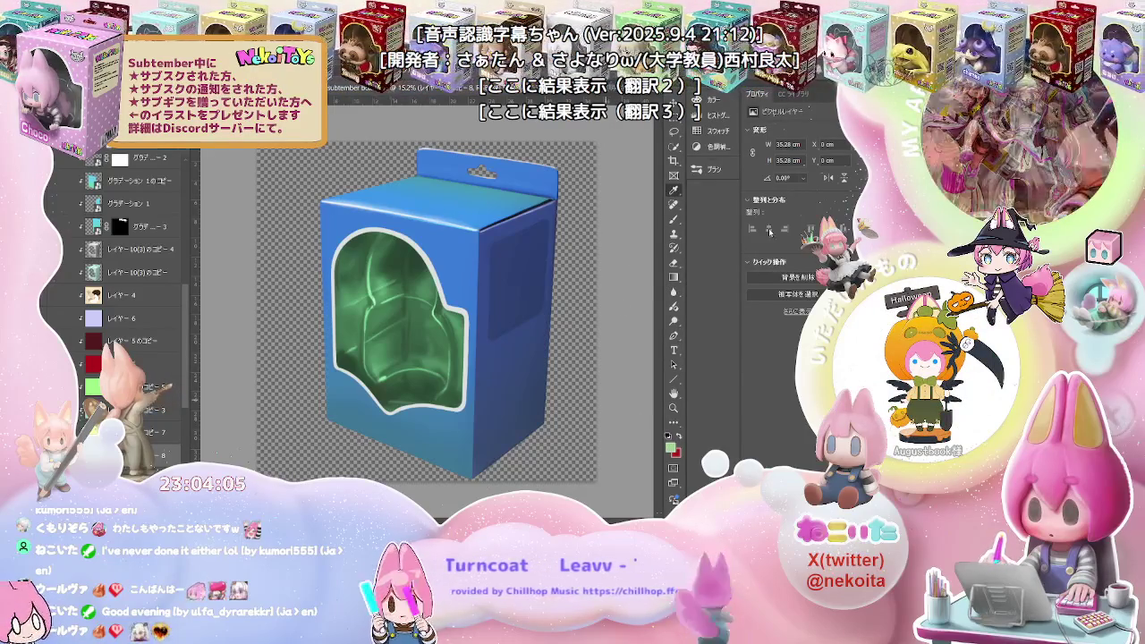
# Fill the box with solid bright blue, comparing it with the cyan gradient before keeping it
pyautogui.click(633, 294)
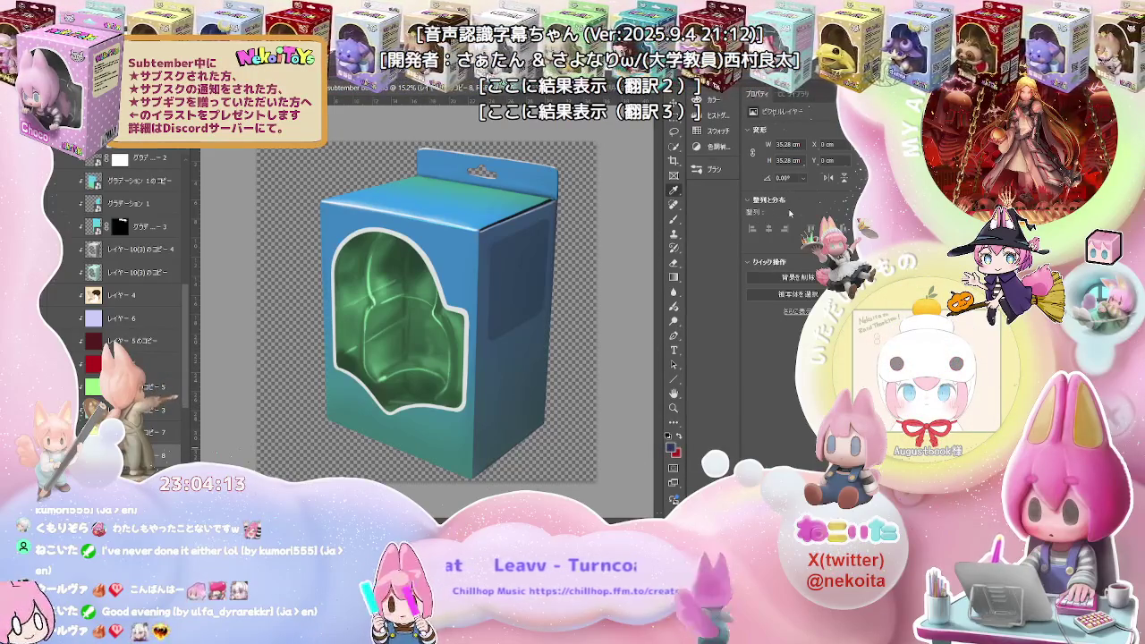
pyautogui.hotkey('alt', 'BackSpace')
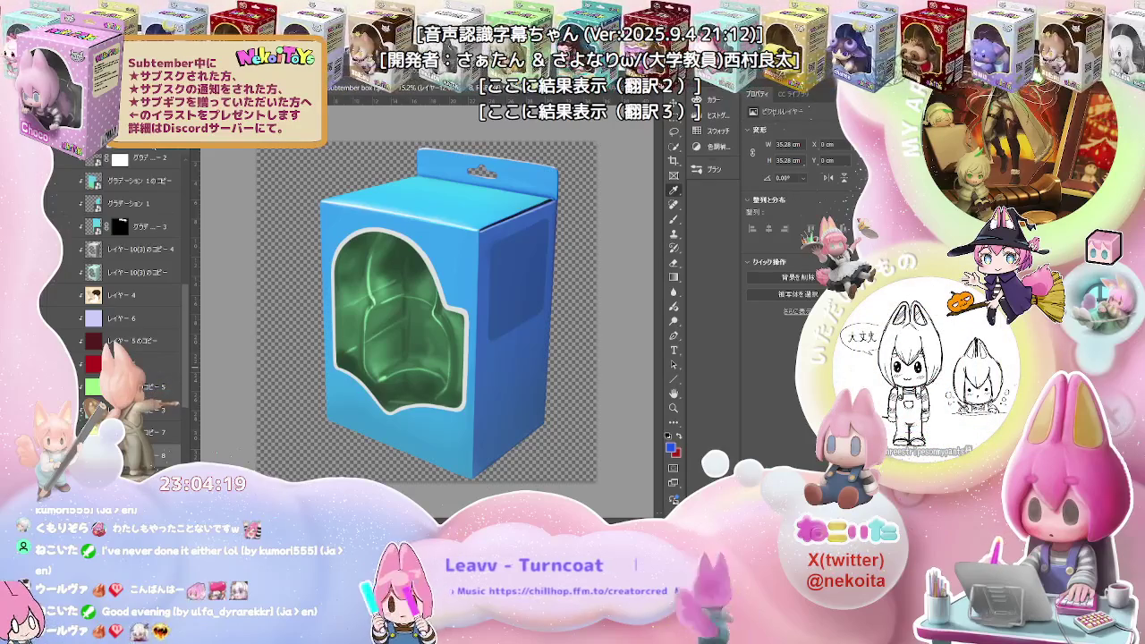
pyautogui.hotkey('ctrl', 'z')
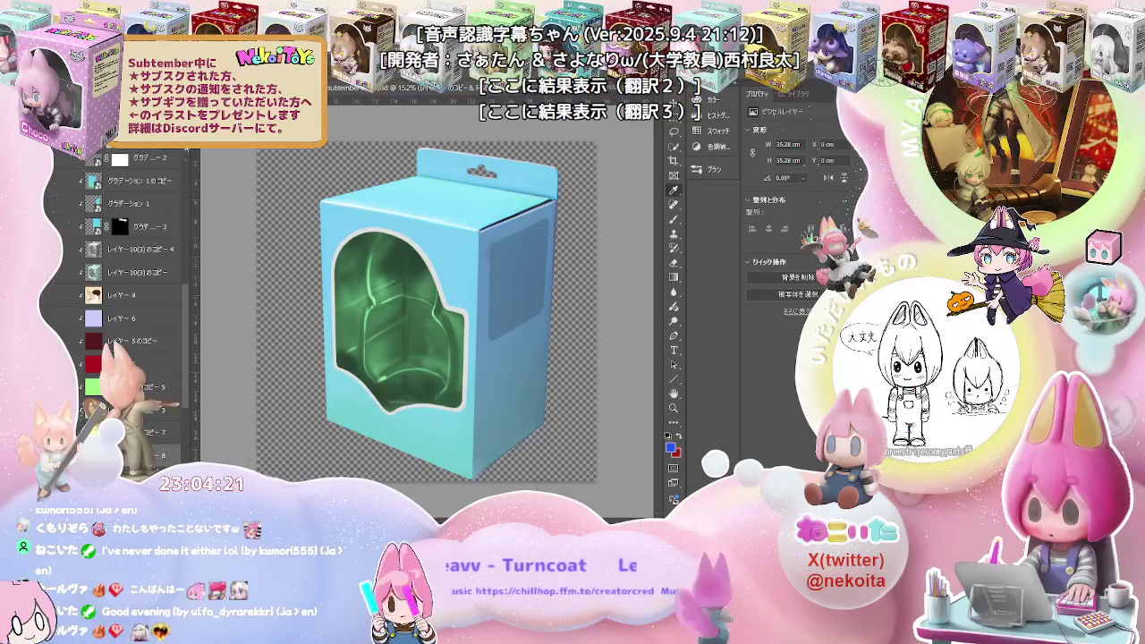
pyautogui.hotkey('ctrl', 'shift', 'z')
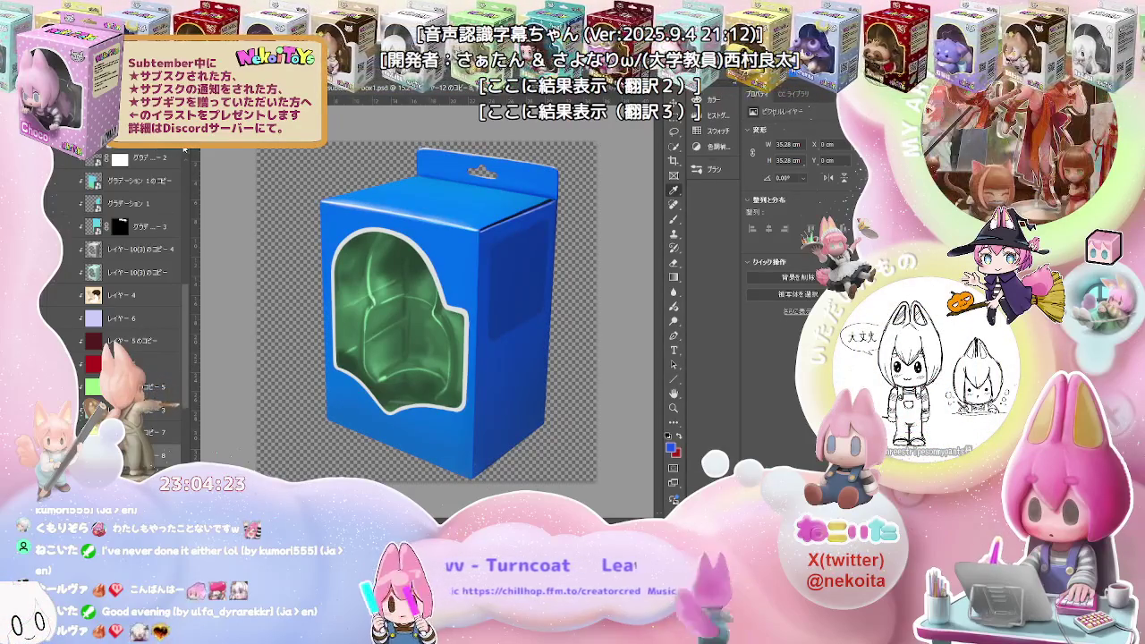
pyautogui.hotkey('ctrl', 'z')
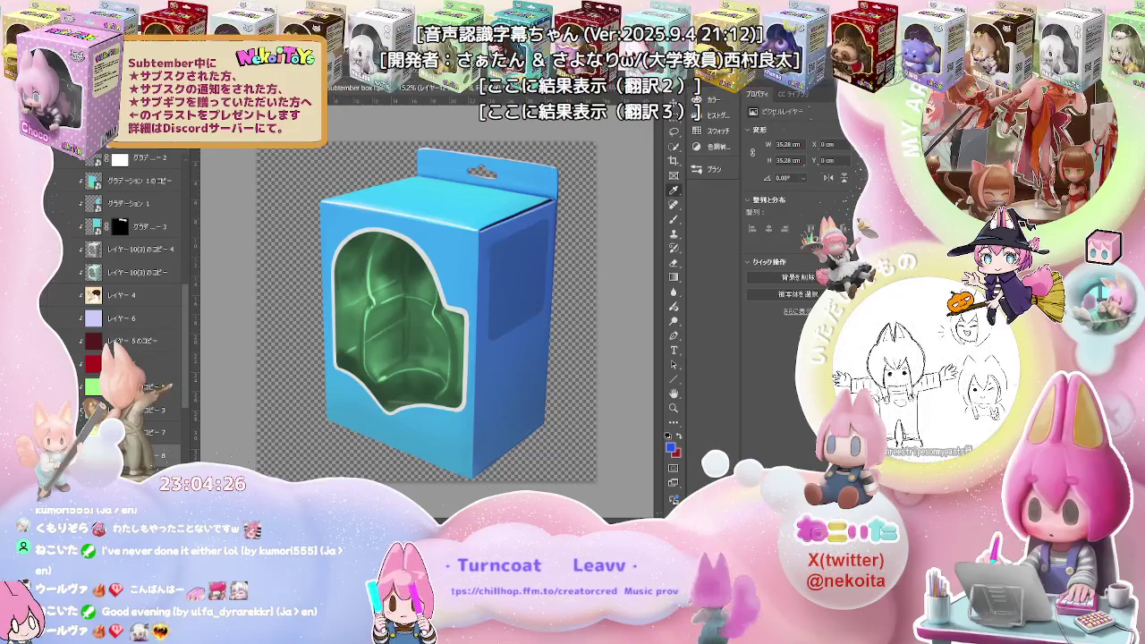
pyautogui.hotkey('ctrl', 'shift', 'z')
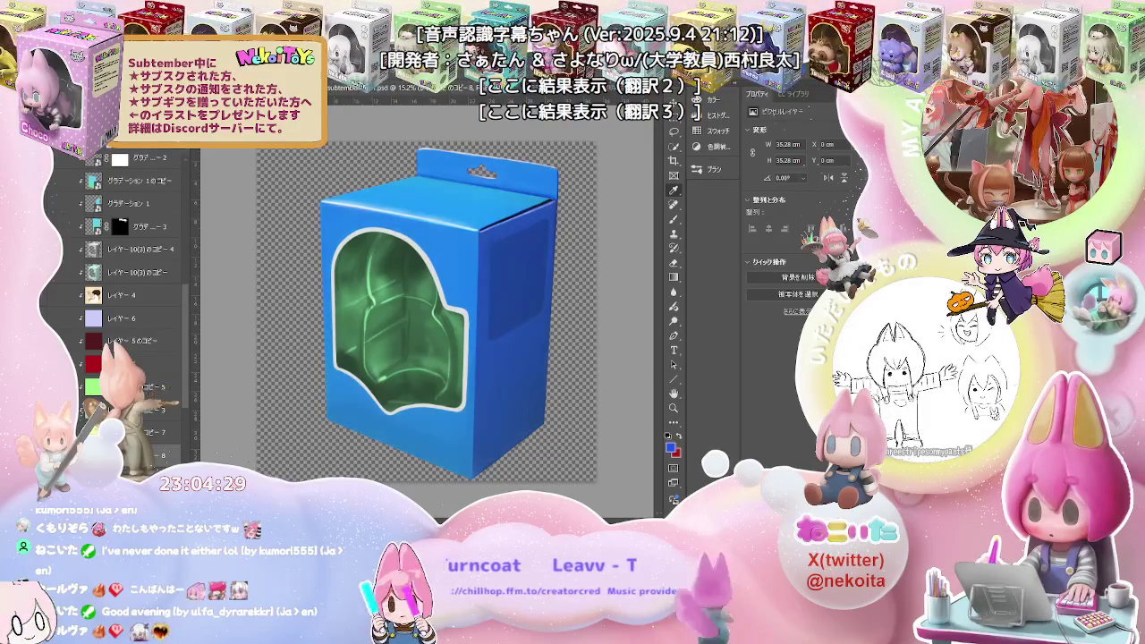
pyautogui.scroll(3, 174, 274)
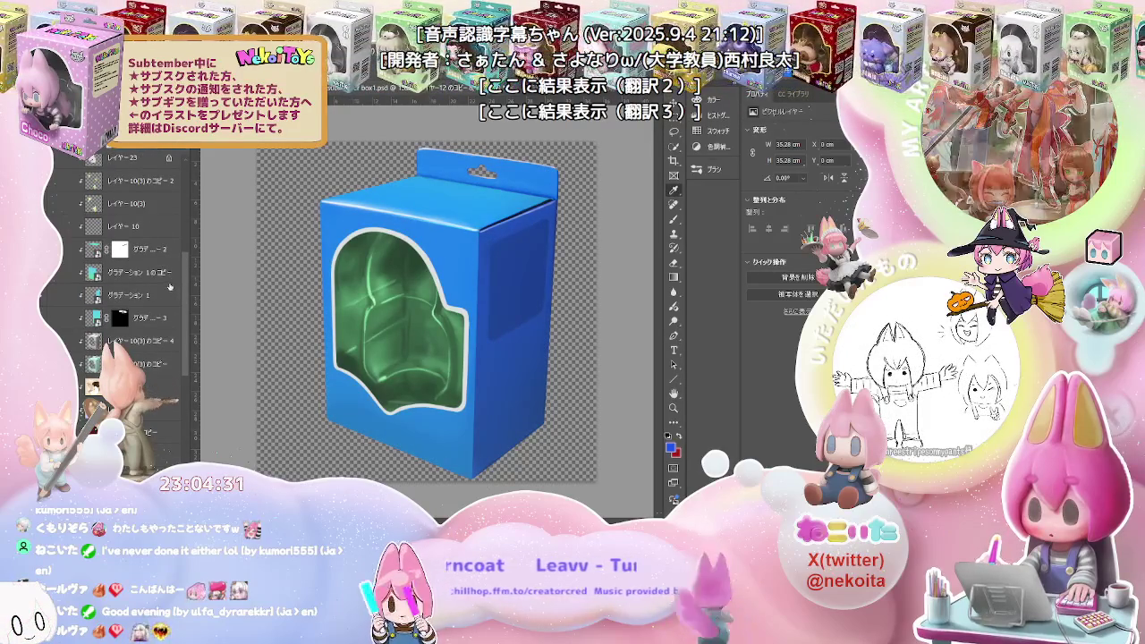
# Select the グラデーション 1 のコピー gradient layer and show the light cyan checked texture on the box
pyautogui.click(152, 259)
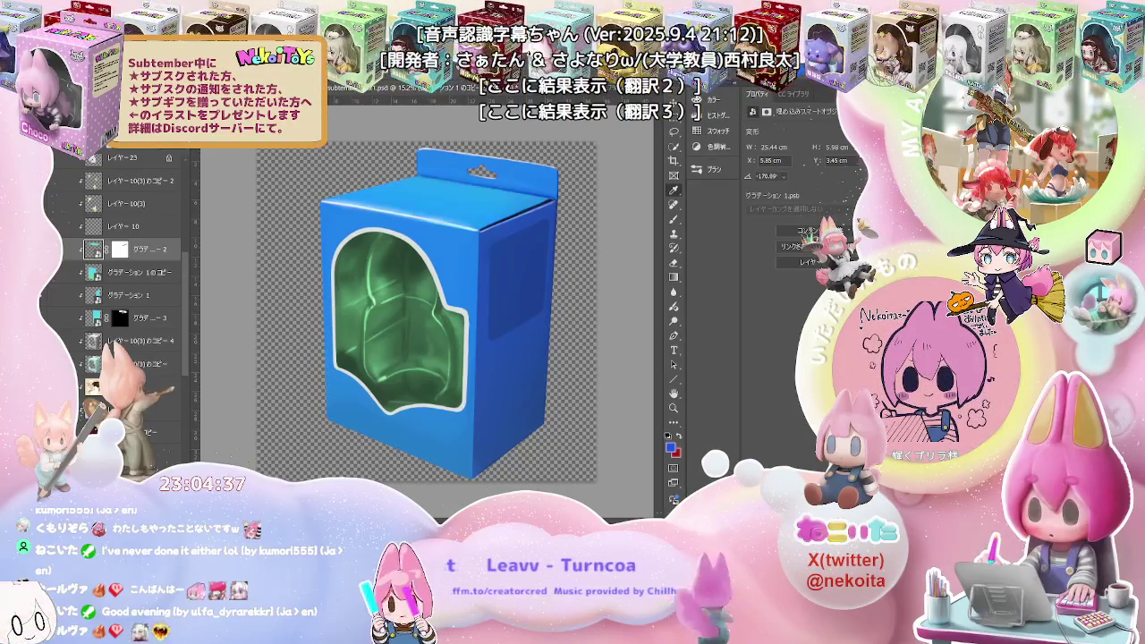
pyautogui.click(158, 280)
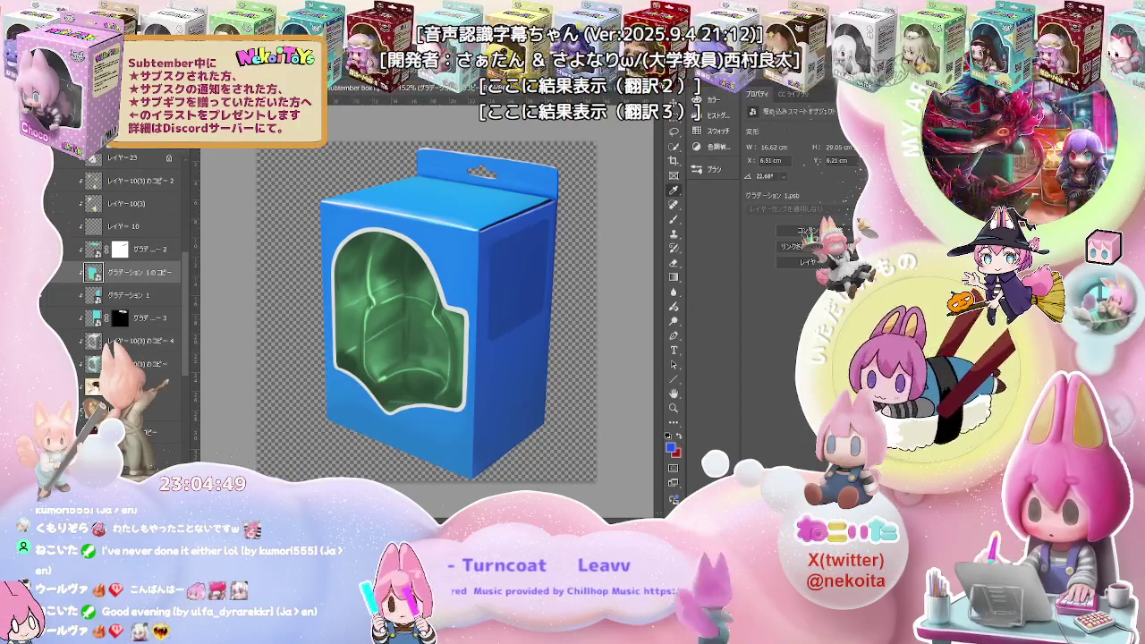
pyautogui.click(81, 386)
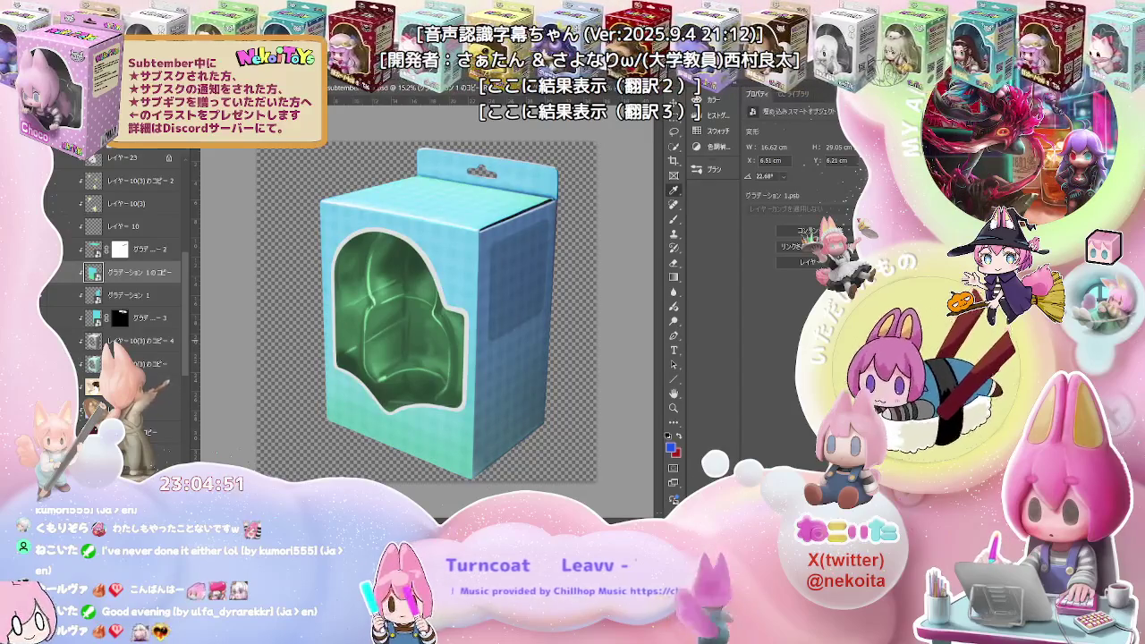
pyautogui.click(82, 386)
pyautogui.click(134, 340)
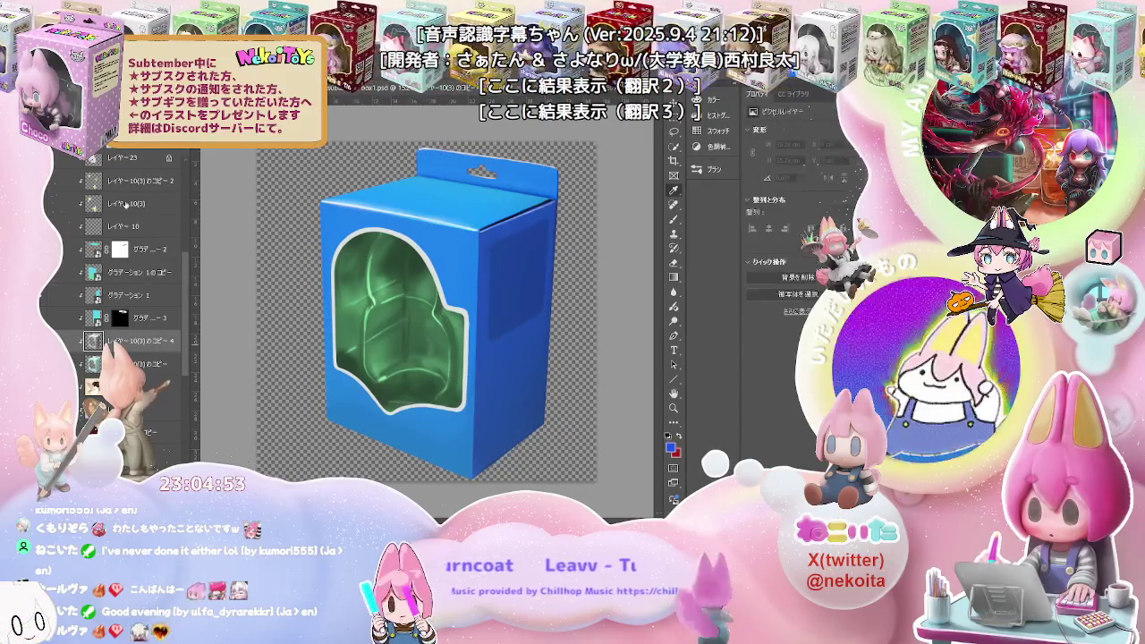
pyautogui.click(81, 386)
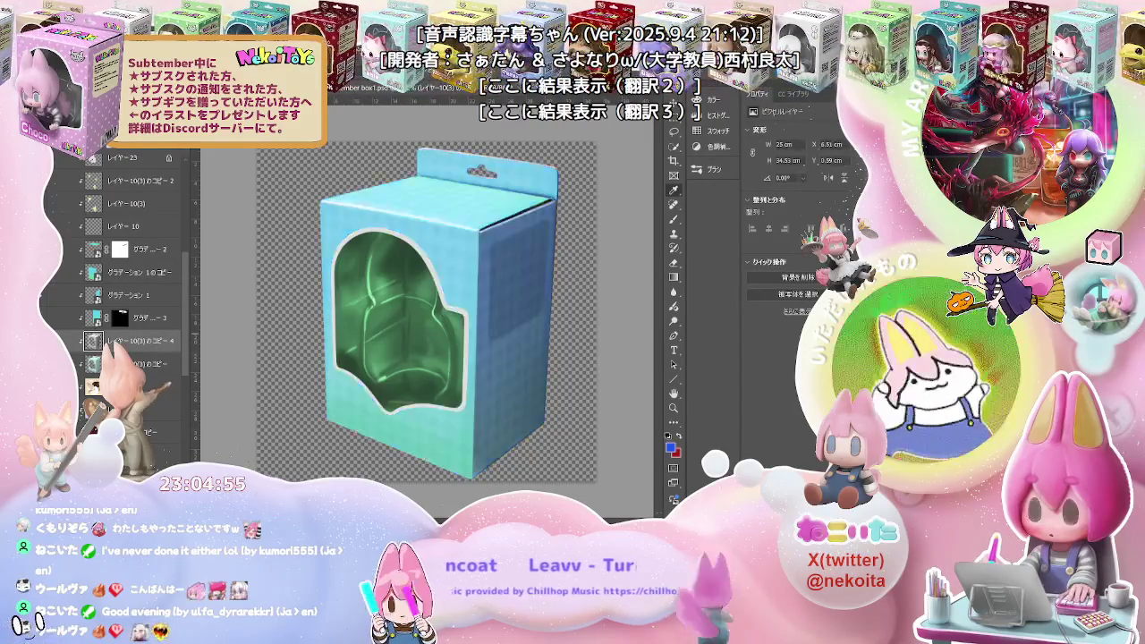
# Toggle the box colour layers to settle on a darker blue checked look, then bring up the NekoiToys mockup
pyautogui.click(79, 182)
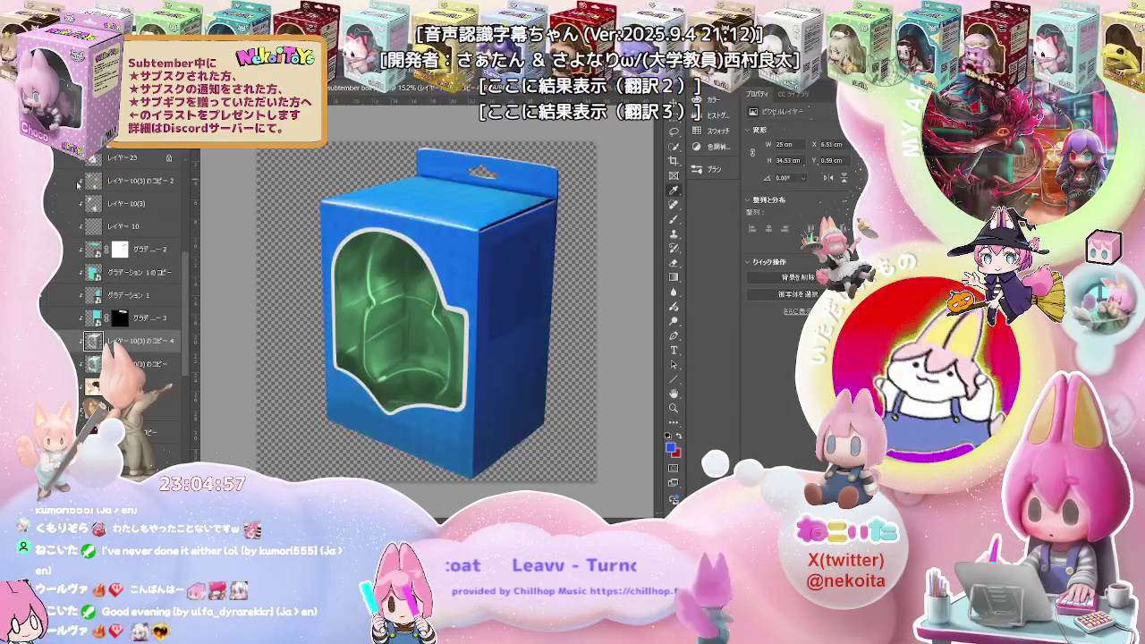
pyautogui.click(79, 182)
pyautogui.click(79, 203)
pyautogui.click(78, 226)
pyautogui.click(77, 249)
pyautogui.click(75, 271)
pyautogui.click(70, 294)
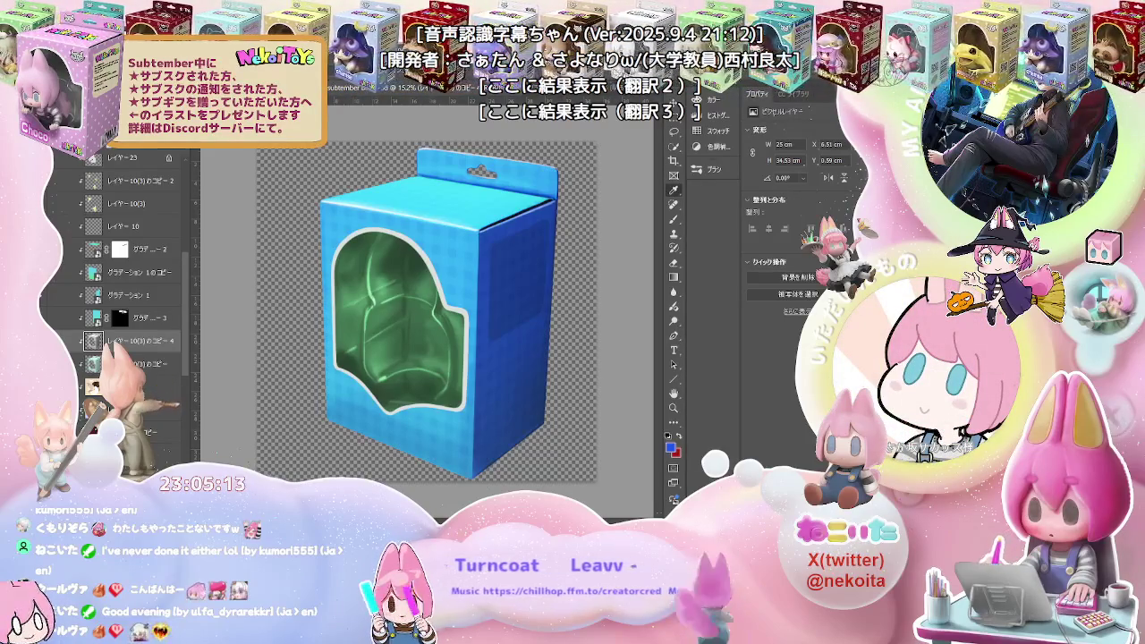
pyautogui.hotkey('ctrl', 'Tab')
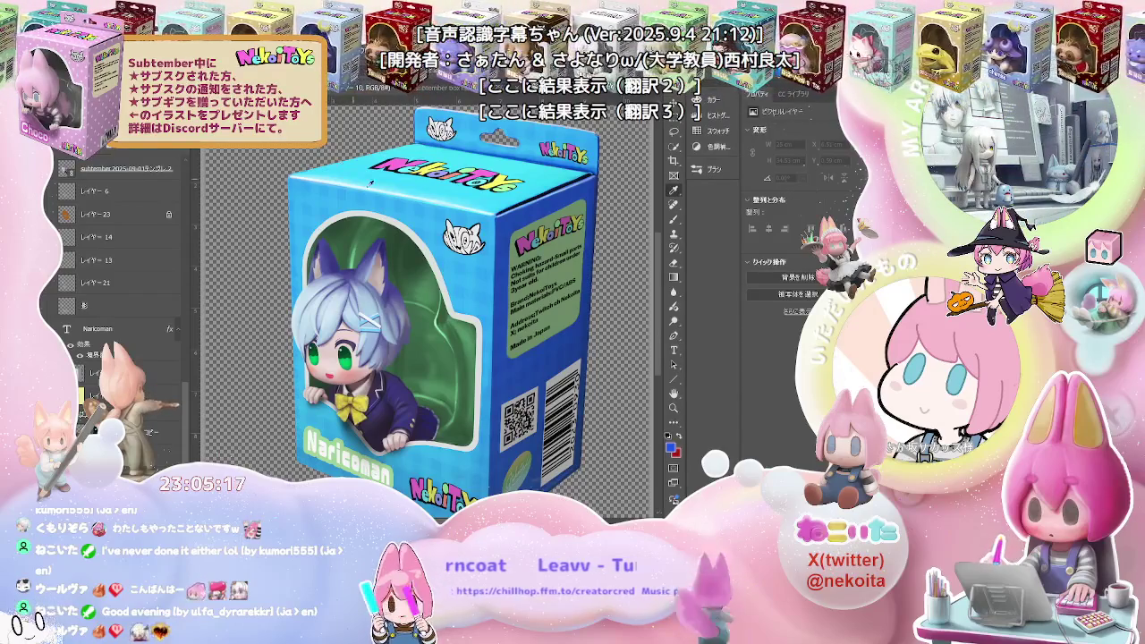
# Fit the whole NekoiToys box mockup in view and select the box artwork layer
pyautogui.hotkey('ctrl', '-')
pyautogui.scroll(1, 383, 190)
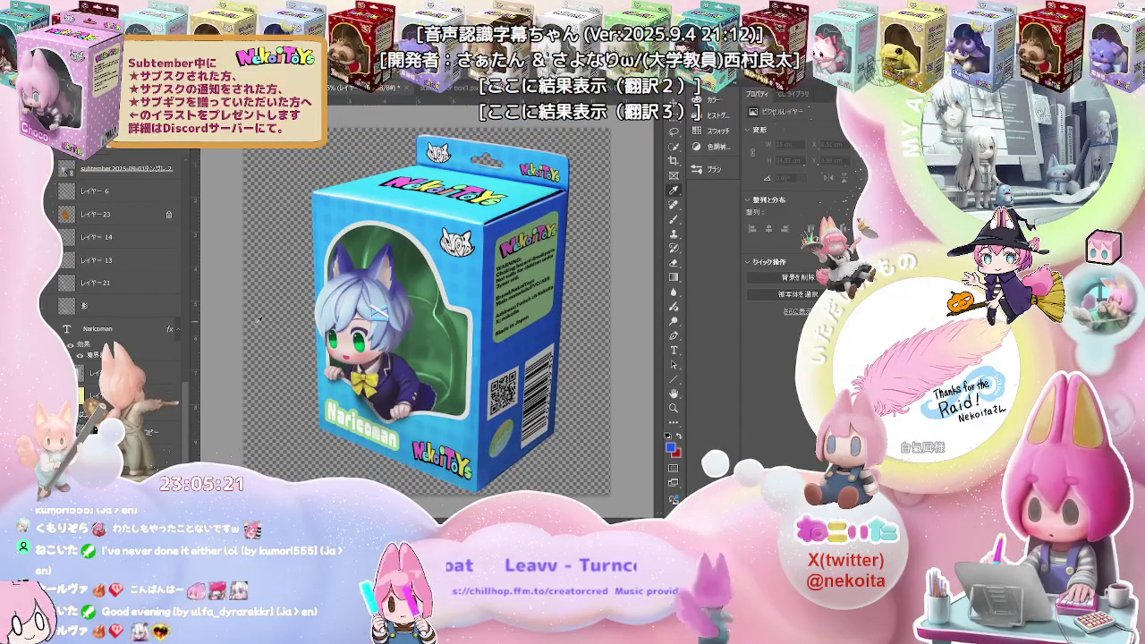
pyautogui.scroll(-1, 176, 404)
pyautogui.click(177, 405)
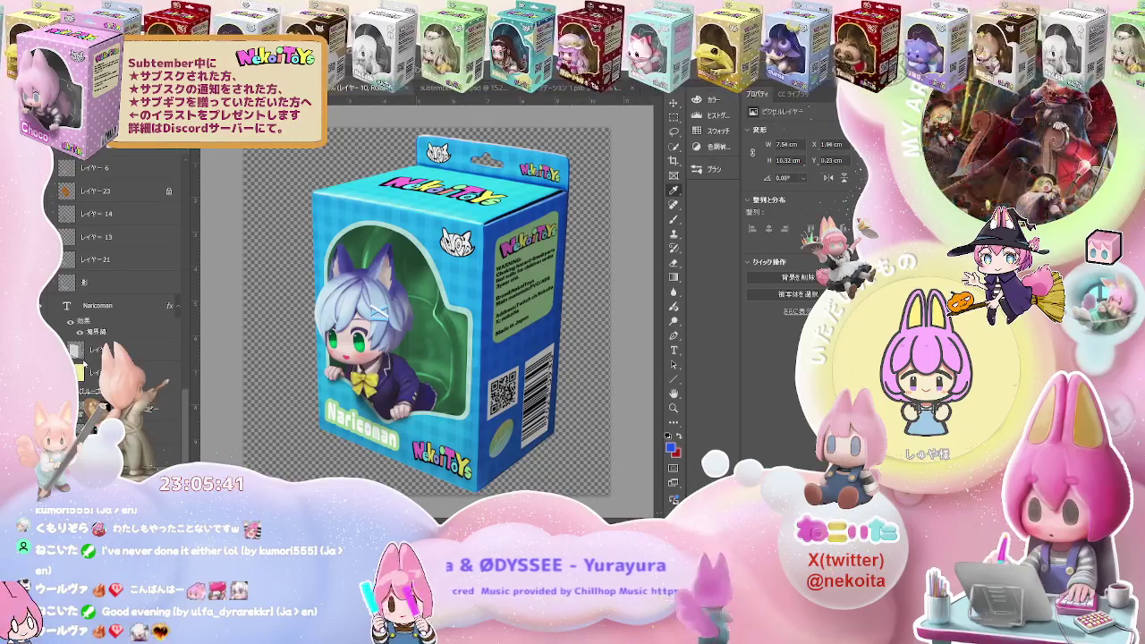
# Add a Brightness/Contrast adjustment that boosts contrast and slightly lowers brightness on the box colours
pyautogui.hotkey('ctrl', 'alt', 'b')
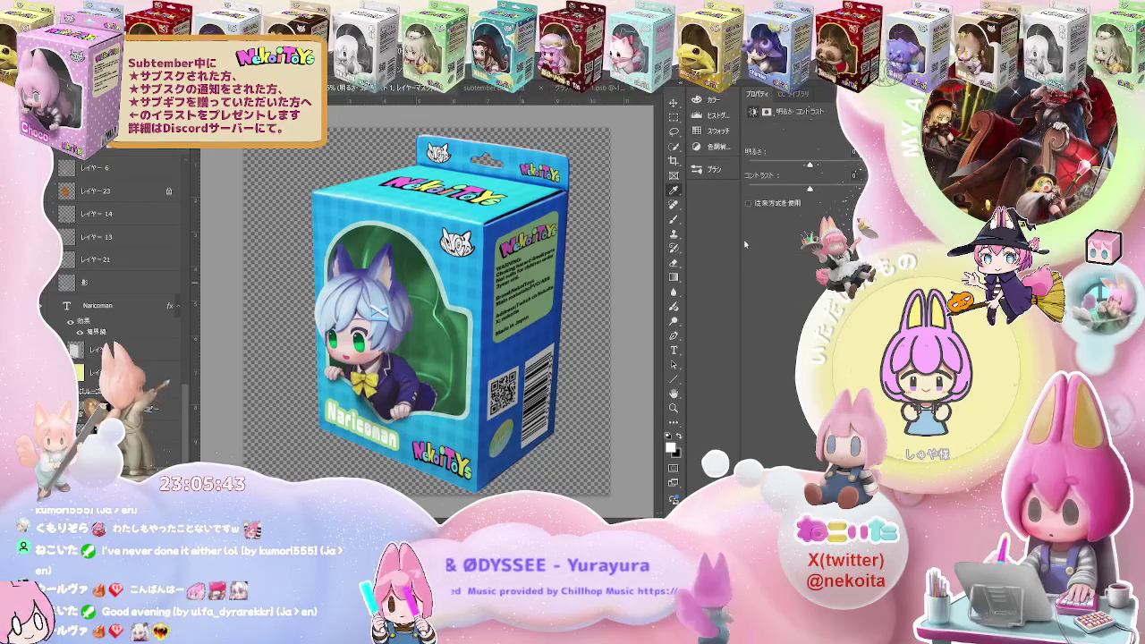
pyautogui.moveTo(765, 163); pyautogui.dragTo(768, 164)
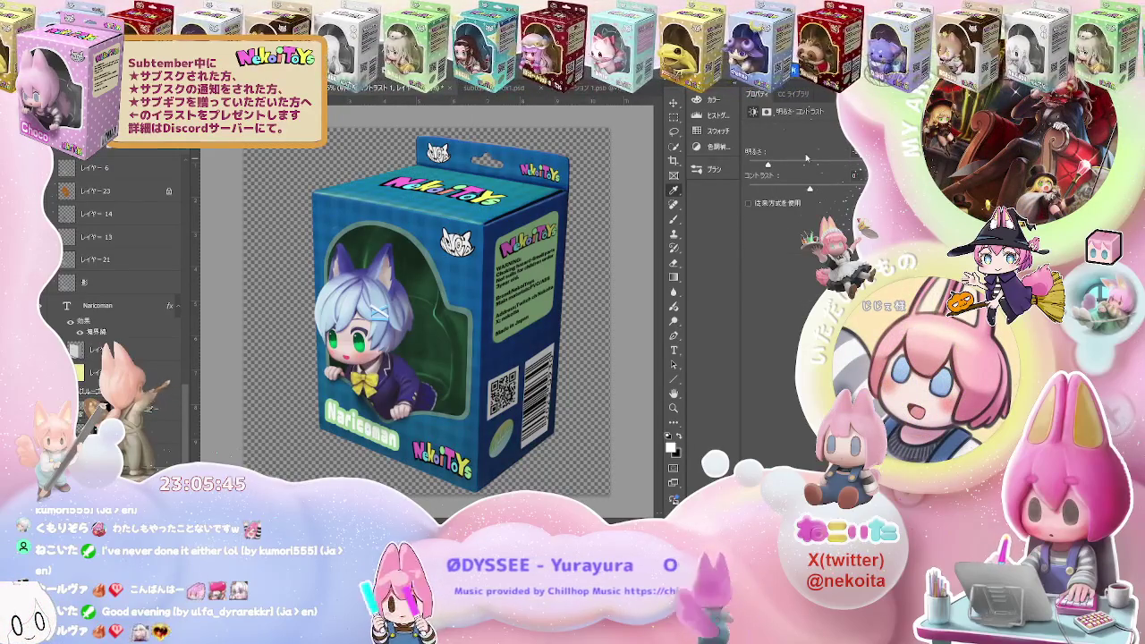
pyautogui.moveTo(768, 165)
pyautogui.mouseDown()
pyautogui.moveTo(810, 164)
pyautogui.moveTo(821, 190)
pyautogui.moveTo(857, 186)
pyautogui.mouseUp()
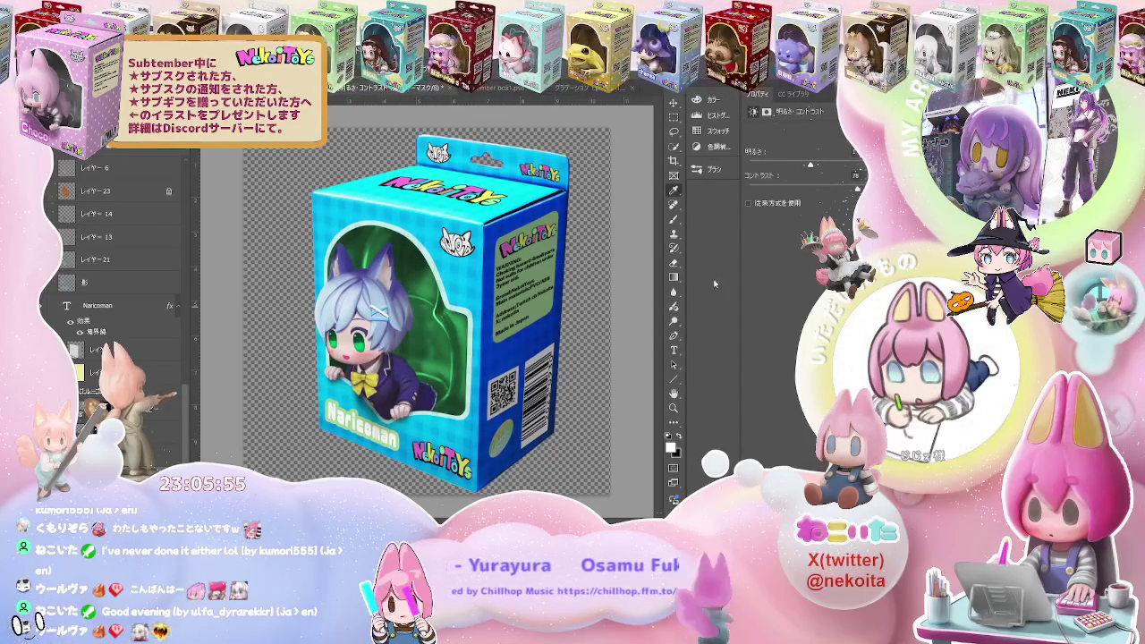
pyautogui.moveTo(857, 187); pyautogui.dragTo(828, 190)
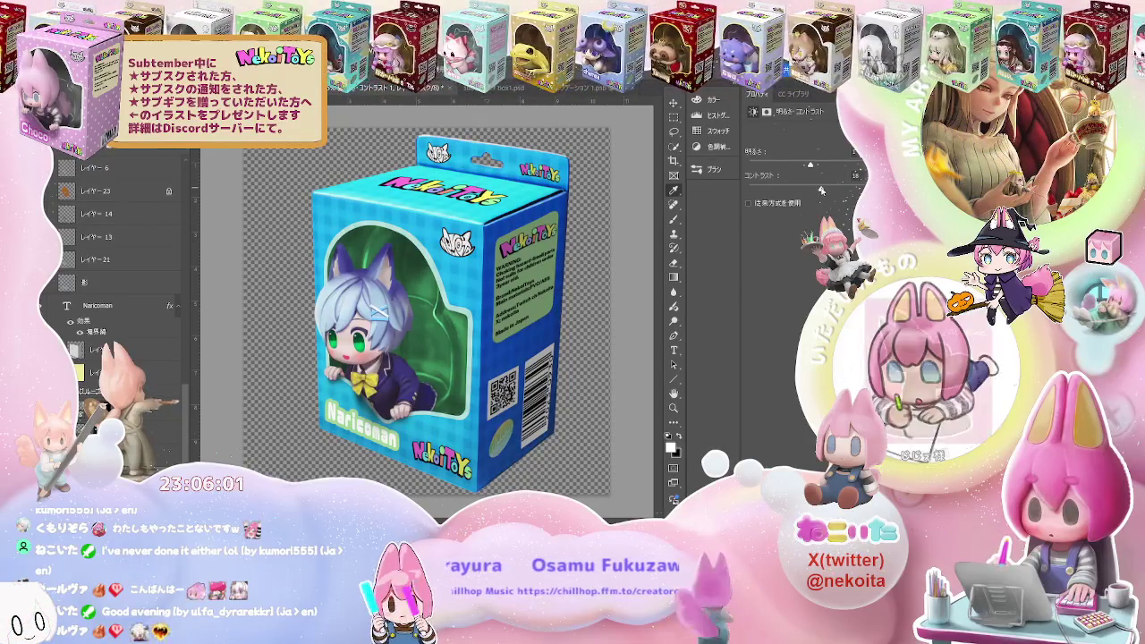
pyautogui.moveTo(809, 166); pyautogui.dragTo(805, 170)
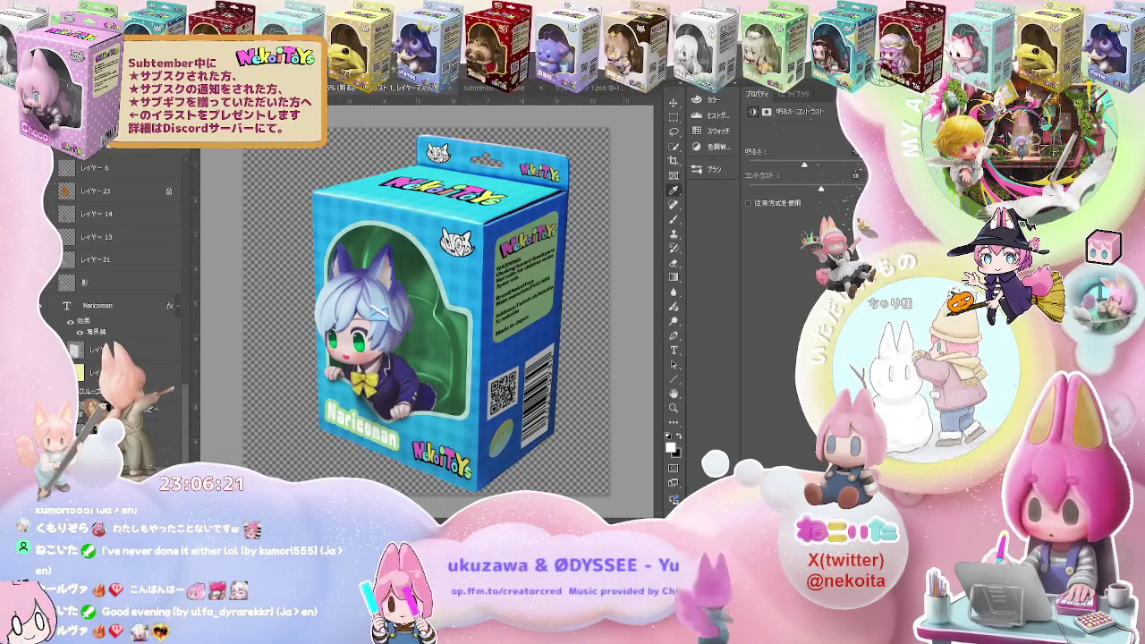
pyautogui.hotkey('ctrl', 'Tab')
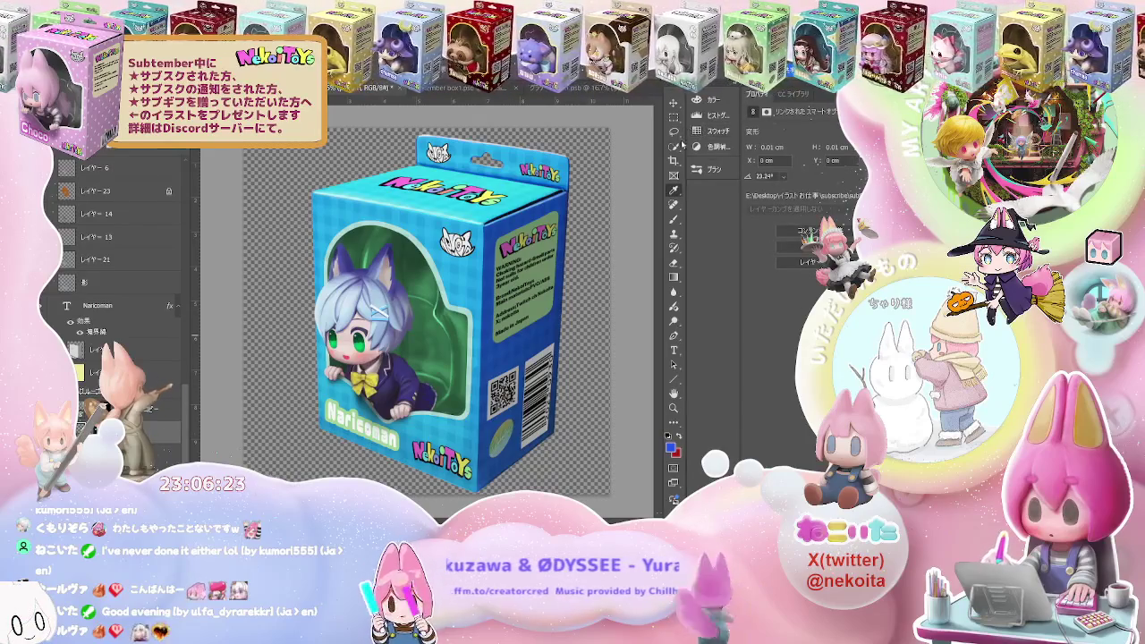